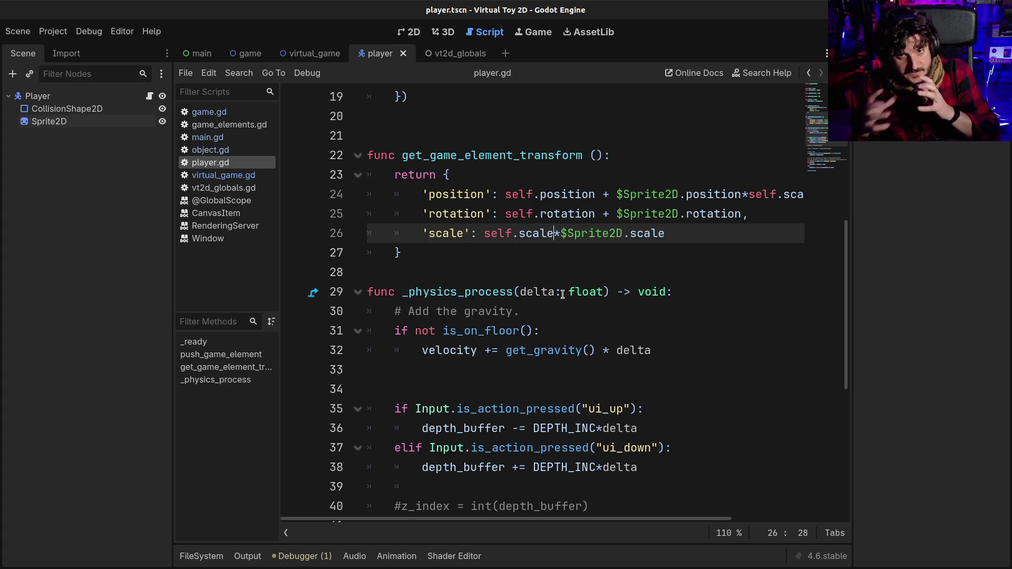
Run the game briefly to view the projected windows, then stop it
{"action": "key", "text": "F5"}
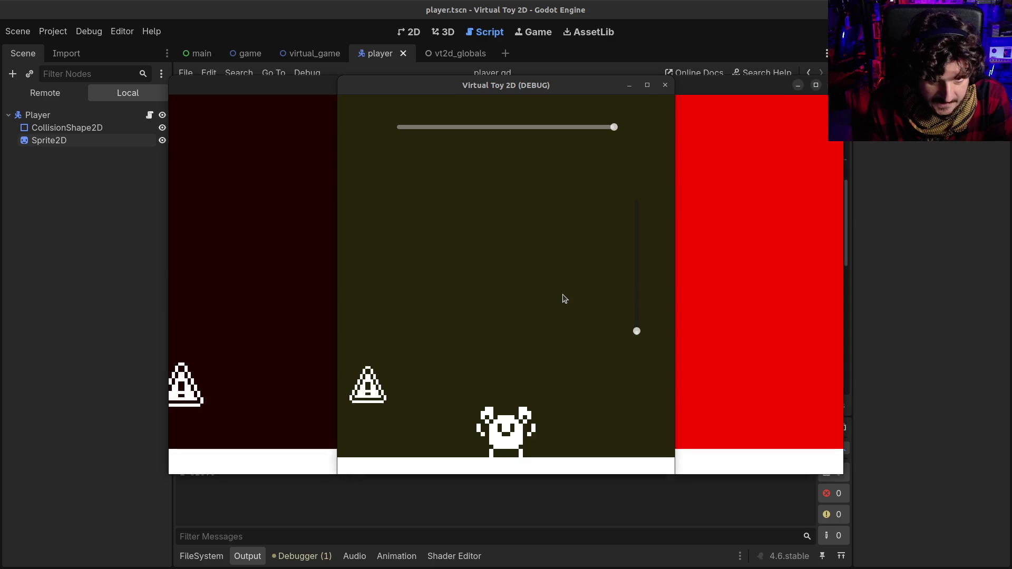
{"action": "mouse_move", "coordinate": [552, 86]}
{"action": "left_mouse_down"}
{"action": "mouse_move", "coordinate": [766, 71]}
{"action": "mouse_move", "coordinate": [773, 94]}
{"action": "mouse_move", "coordinate": [759, 106]}
{"action": "left_mouse_up"}
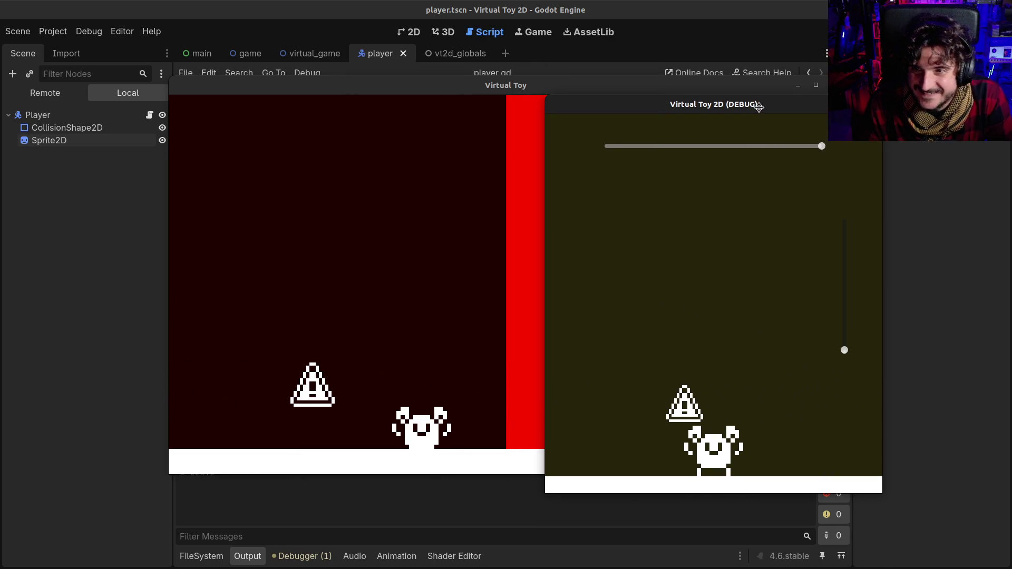
{"action": "key", "text": "F8"}
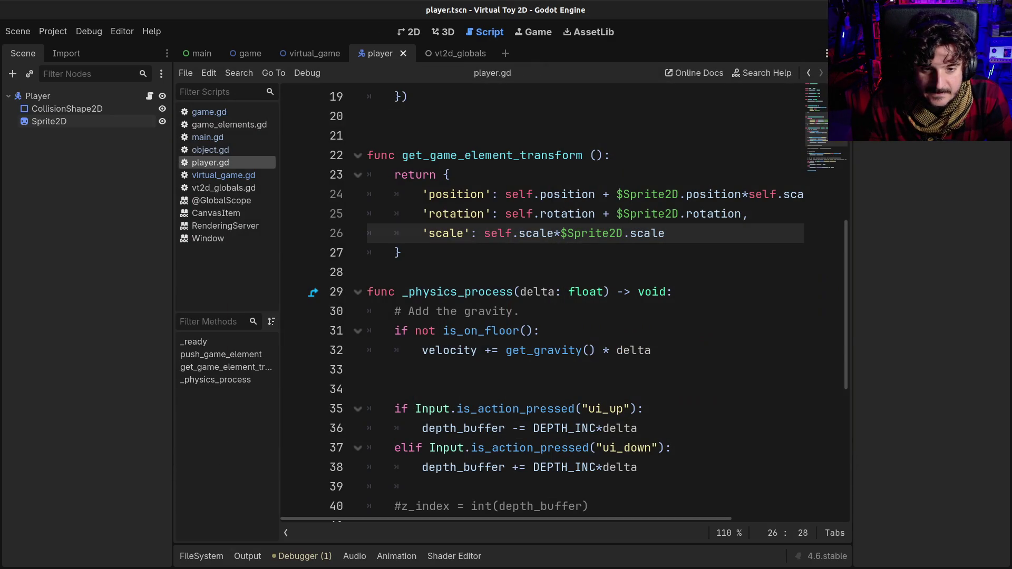
Replace object.gd's line 21 scale sum with player.gd's self.scale*$Sprite2D.scale entry and relaunch the game
{"action": "left_click", "coordinate": [538, 231]}
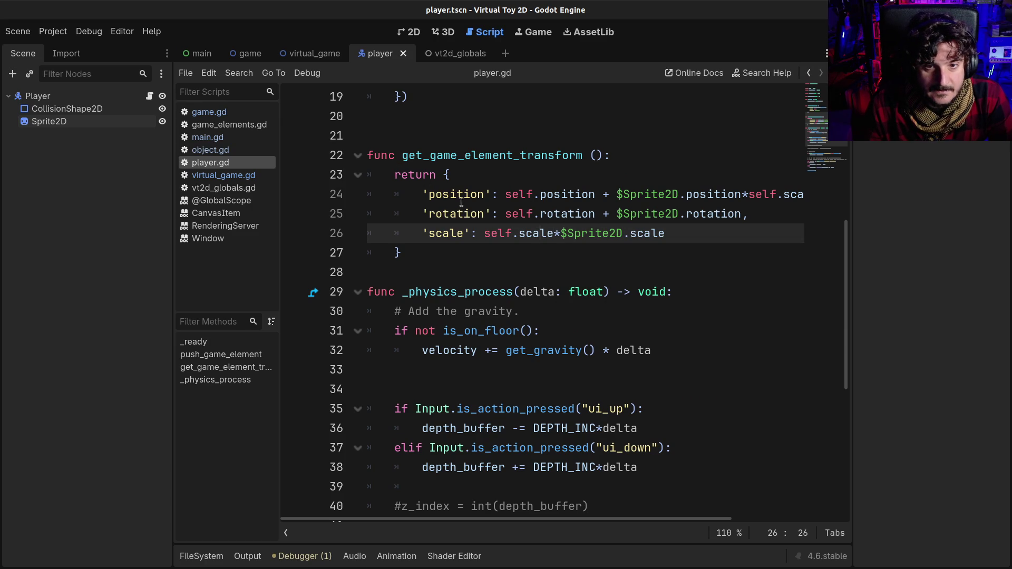
{"action": "mouse_move", "coordinate": [677, 225]}
{"action": "left_mouse_down"}
{"action": "mouse_move", "coordinate": [519, 215]}
{"action": "mouse_move", "coordinate": [417, 233]}
{"action": "left_mouse_up"}
{"action": "key", "text": "ctrl+c"}
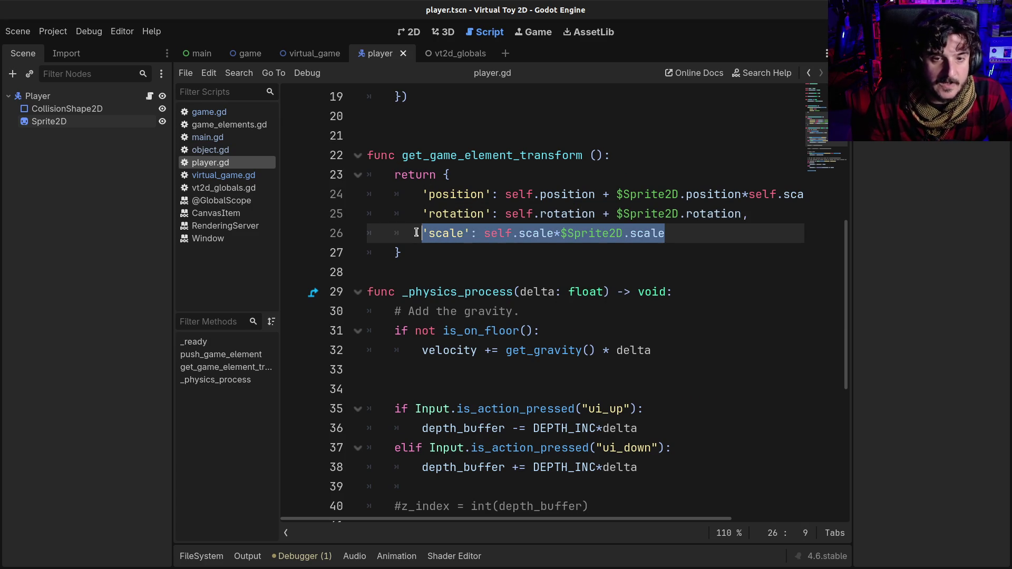
{"action": "left_click", "coordinate": [212, 148]}
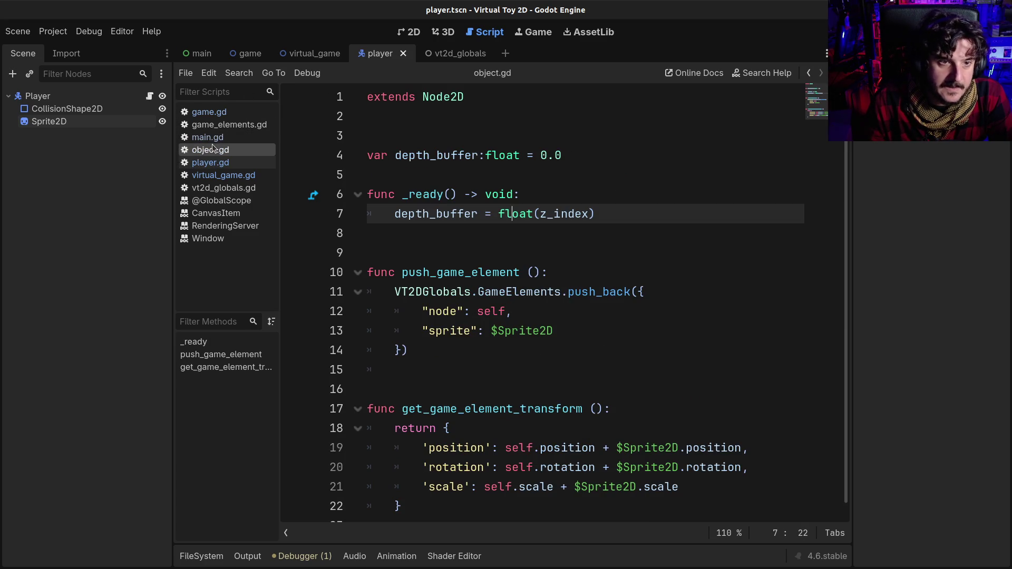
{"action": "scroll", "coordinate": [609, 462], "scroll_direction": "down", "scroll_amount": 1}
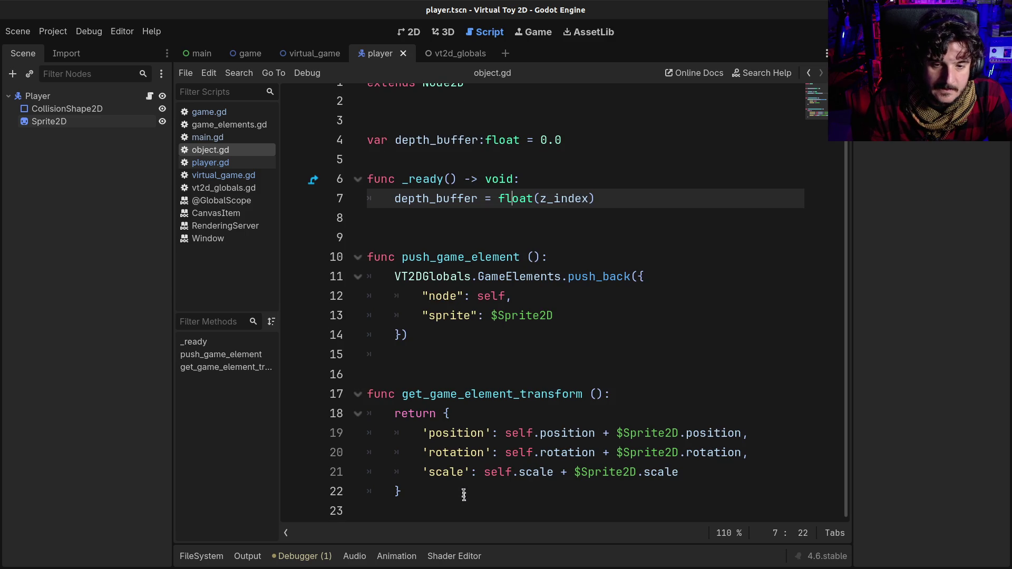
{"action": "mouse_move", "coordinate": [485, 471]}
{"action": "left_mouse_down"}
{"action": "mouse_move", "coordinate": [646, 482]}
{"action": "mouse_move", "coordinate": [678, 472]}
{"action": "left_mouse_up"}
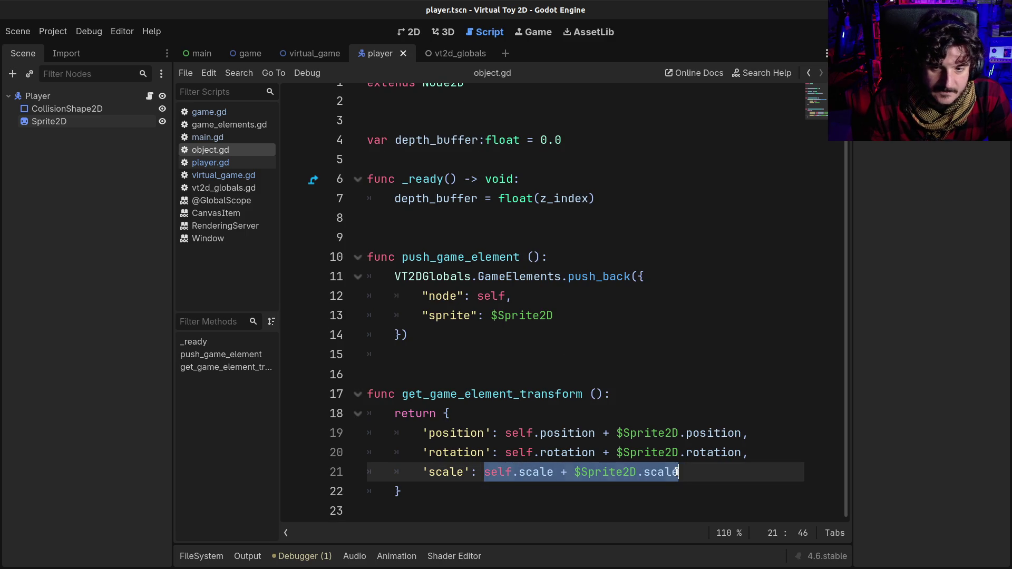
{"action": "key", "text": "ctrl+v"}
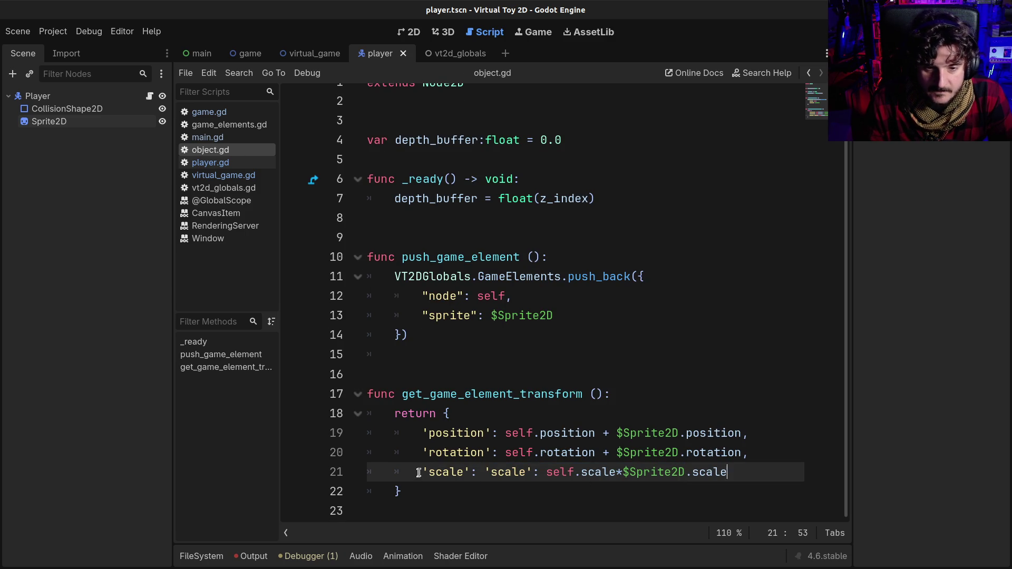
{"action": "mouse_move", "coordinate": [422, 471]}
{"action": "left_mouse_down"}
{"action": "mouse_move", "coordinate": [697, 473]}
{"action": "mouse_move", "coordinate": [729, 484]}
{"action": "left_mouse_up"}
{"action": "key", "text": "ctrl+v"}
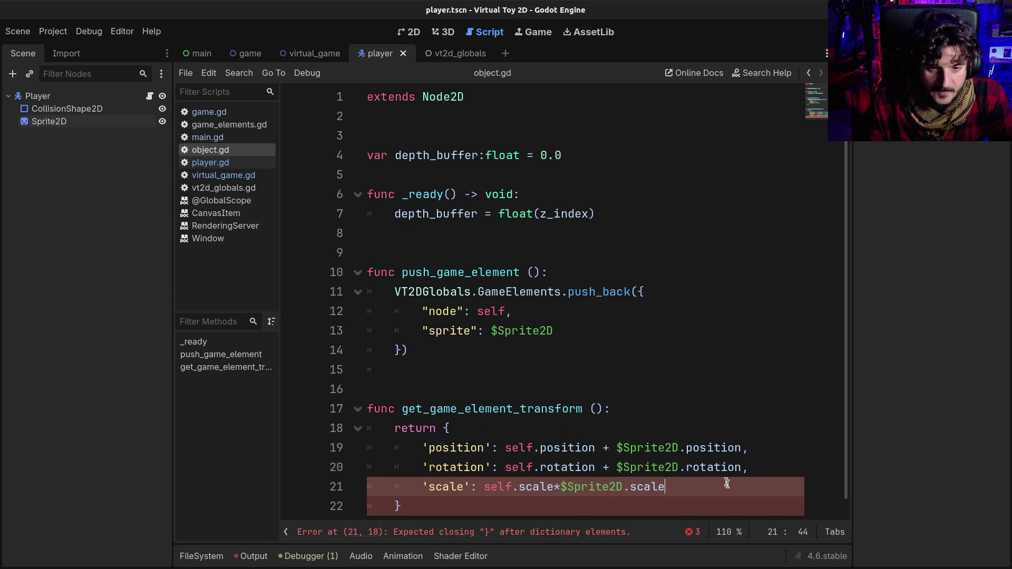
{"action": "key", "text": "F5"}
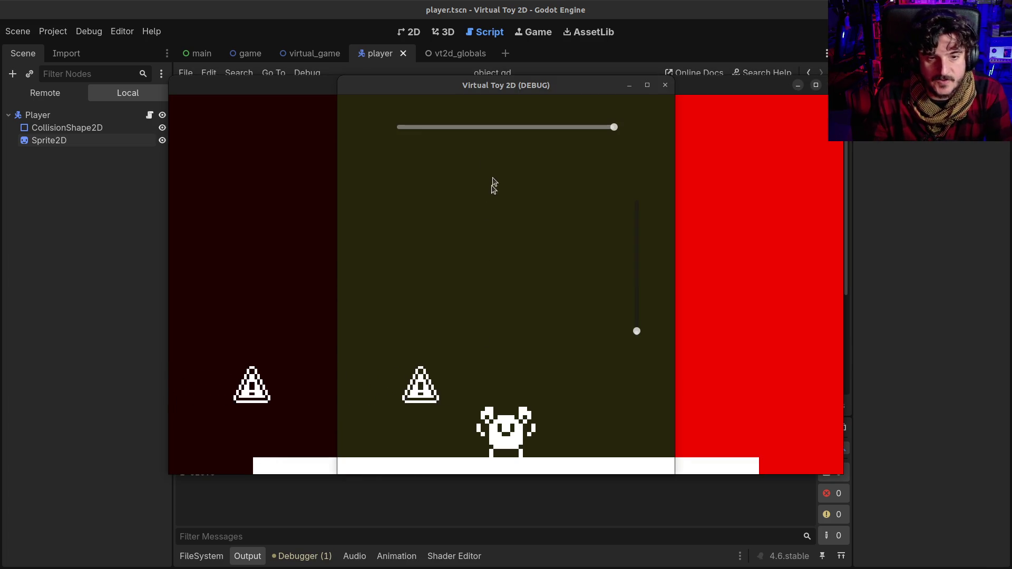
Place the debug window on the right and the Virtual Toy window at the top-left
{"action": "left_click_drag", "start_coordinate": [476, 85], "coordinate": [840, 80]}
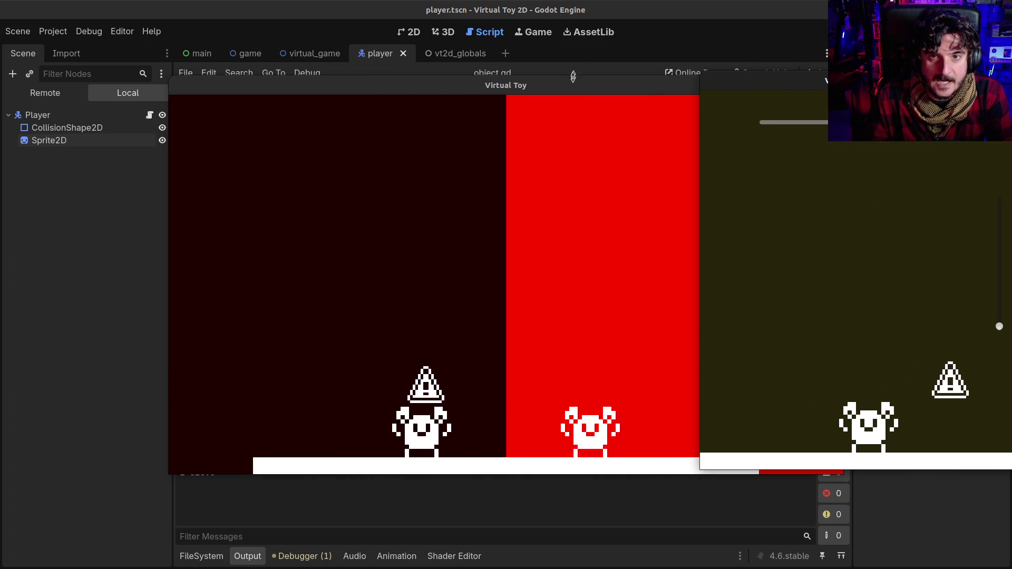
{"action": "mouse_move", "coordinate": [563, 89]}
{"action": "left_mouse_down"}
{"action": "mouse_move", "coordinate": [411, 63]}
{"action": "mouse_move", "coordinate": [426, 59]}
{"action": "left_mouse_up"}
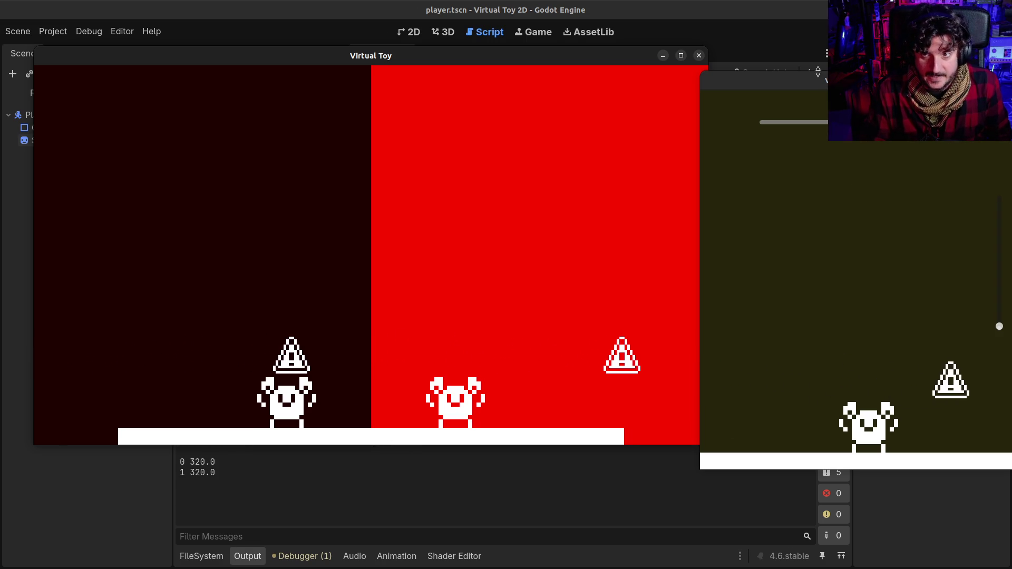
{"action": "mouse_move", "coordinate": [817, 80]}
{"action": "left_mouse_down"}
{"action": "mouse_move", "coordinate": [666, 55]}
{"action": "mouse_move", "coordinate": [775, 66]}
{"action": "left_mouse_up"}
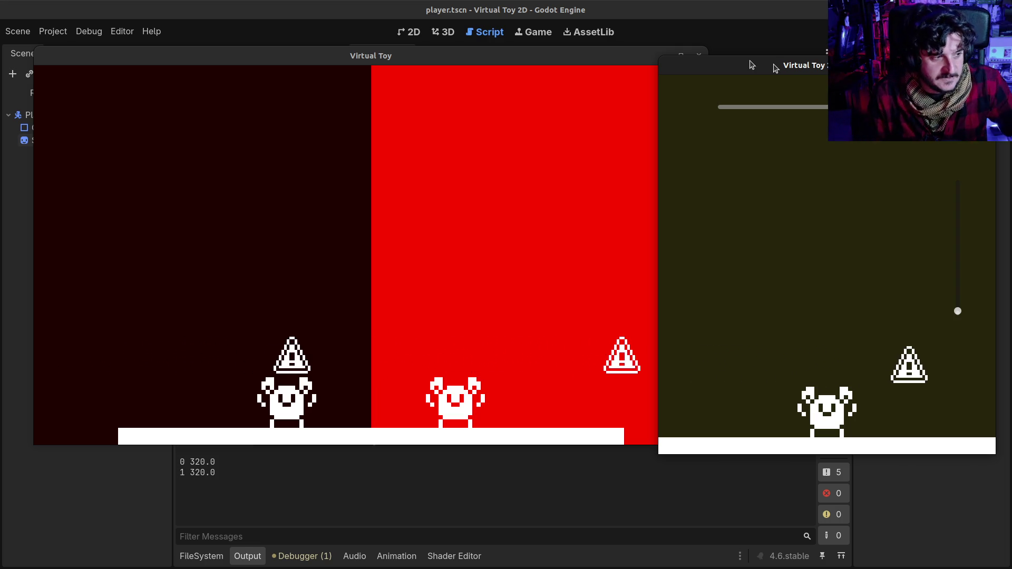
Walk the character right, left, right again, then nudge it left while watching both views
{"action": "left_click", "coordinate": [437, 221]}
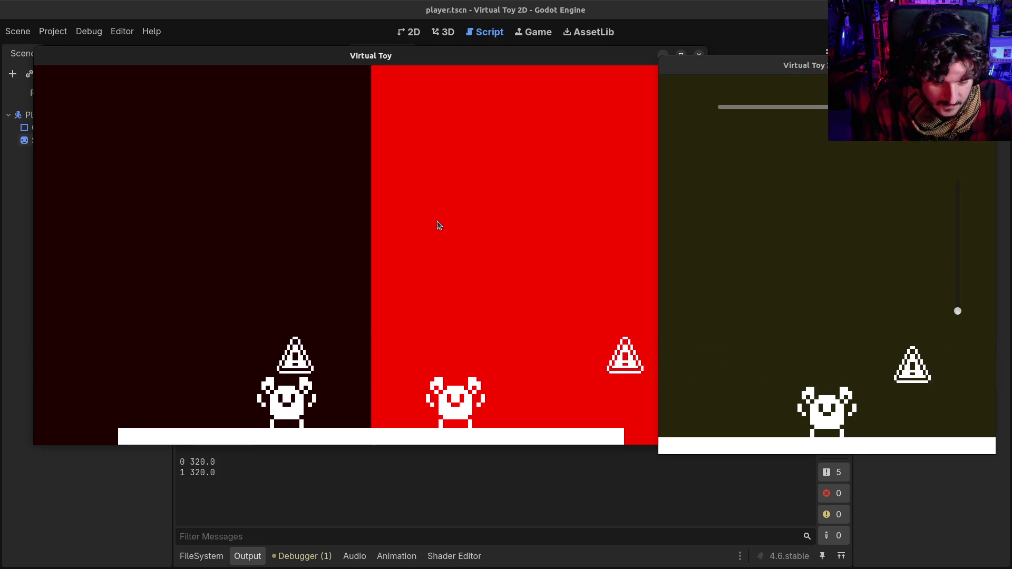
{"action": "key", "text": "Right"}
{"action": "key", "text": "Right"}
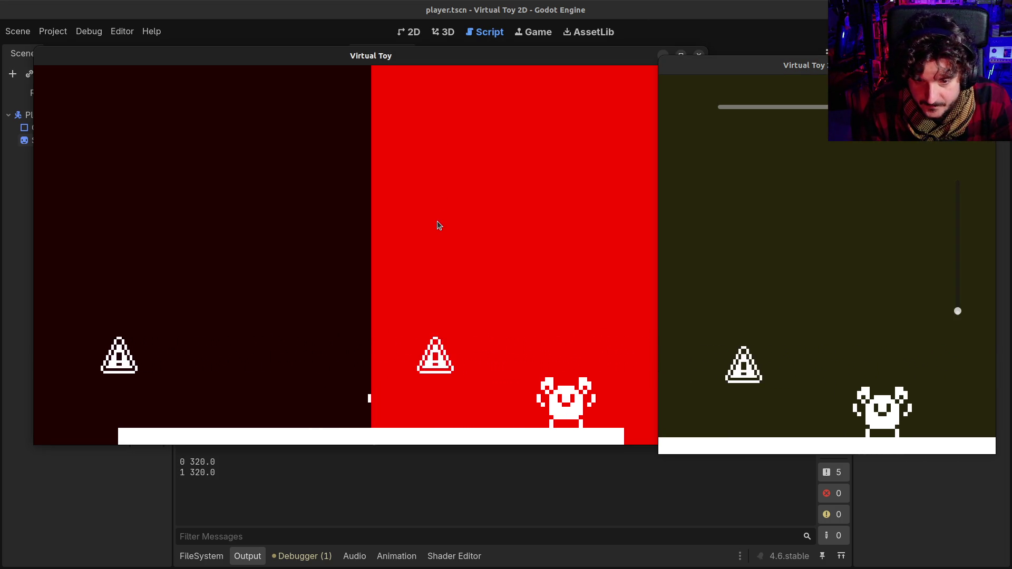
{"action": "key", "text": "Right"}
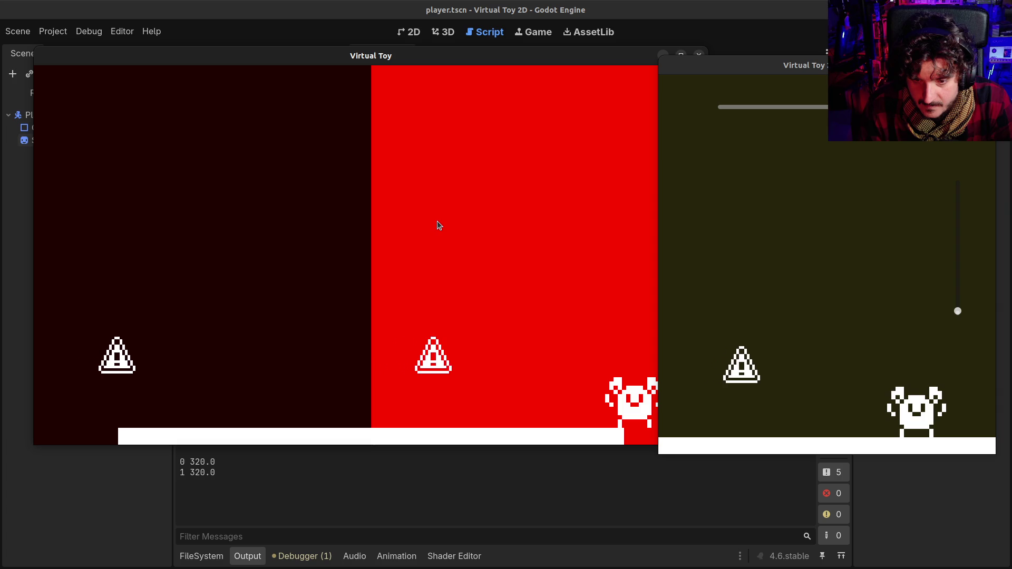
{"action": "key", "text": "Left"}
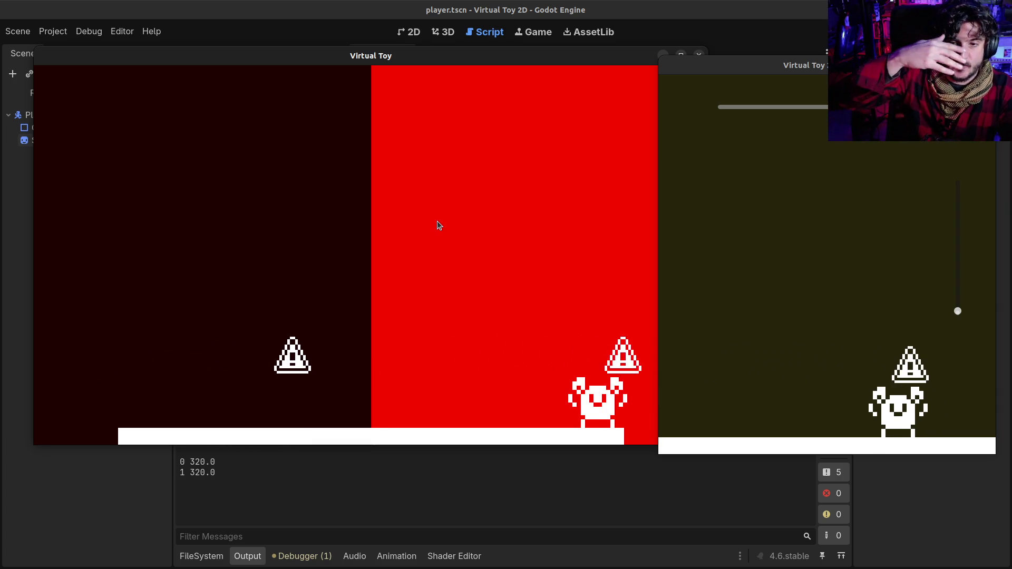
{"action": "key", "text": "Right"}
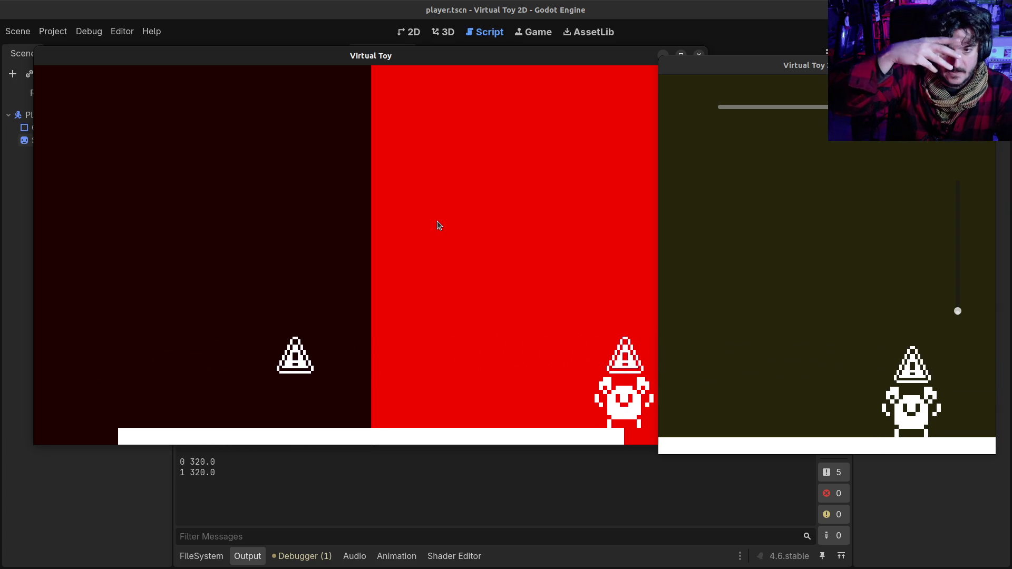
{"action": "key", "text": "Left"}
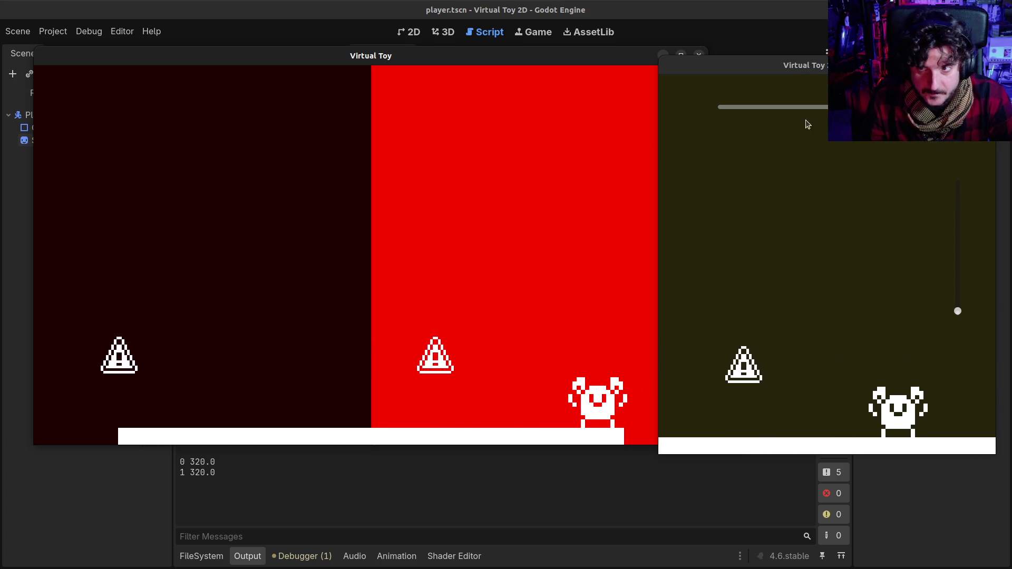
{"action": "left_click_drag", "start_coordinate": [335, 56], "coordinate": [459, 149]}
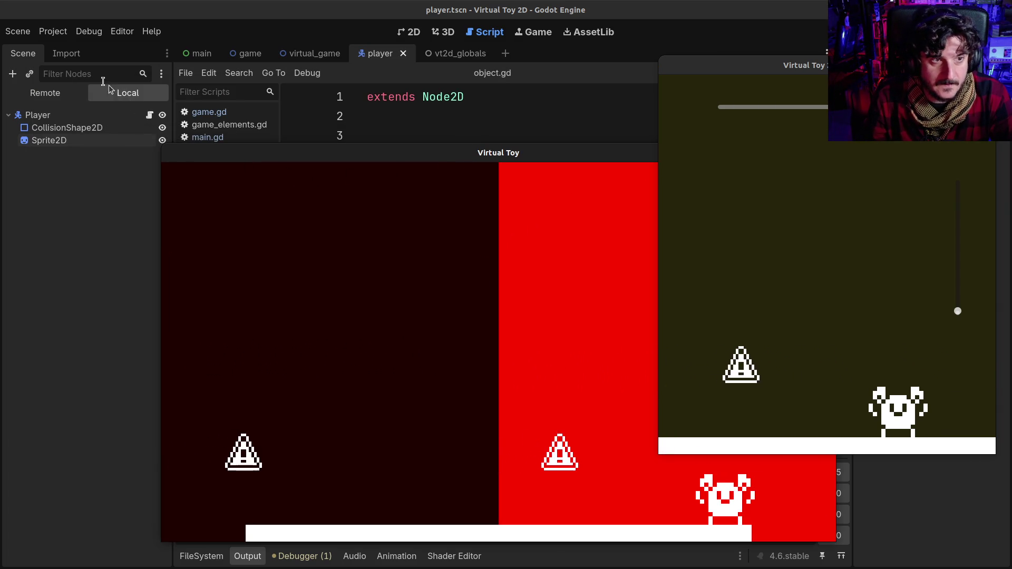
Inspect the running game's Player node in the Remote tree and Inspector
{"action": "left_click", "coordinate": [44, 93]}
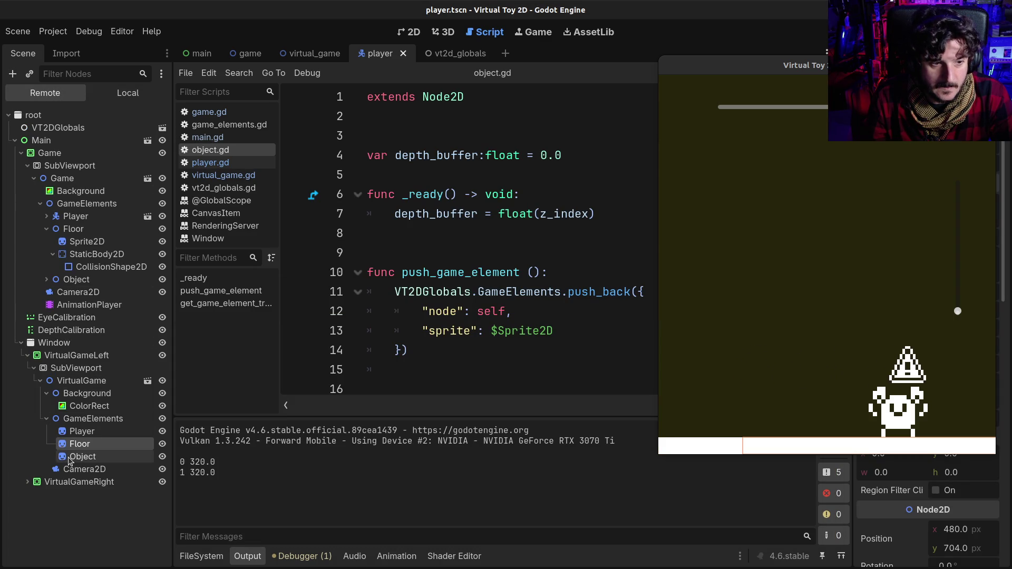
{"action": "left_click", "coordinate": [65, 433]}
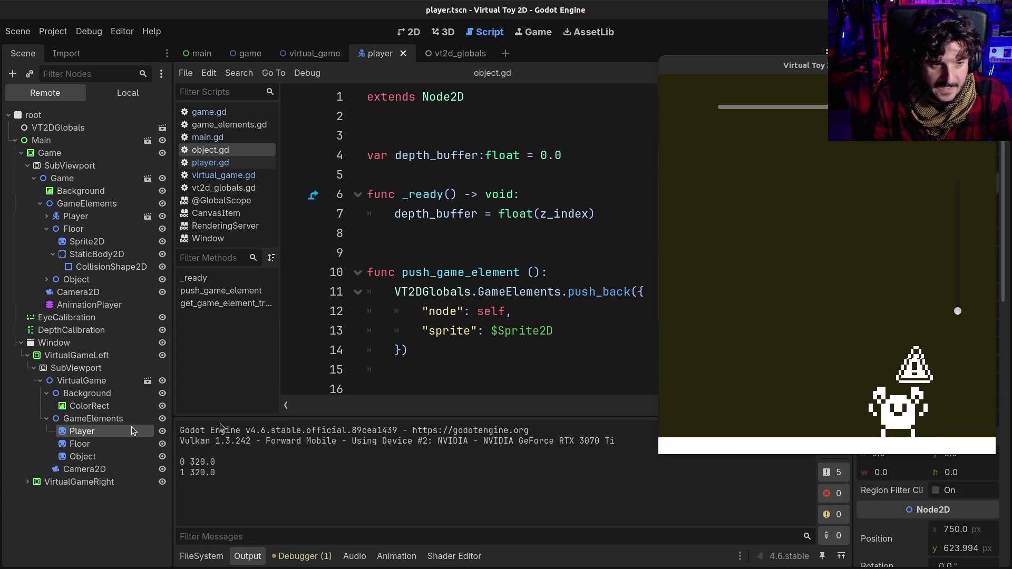
{"action": "scroll", "coordinate": [873, 488], "scroll_direction": "down", "scroll_amount": 5}
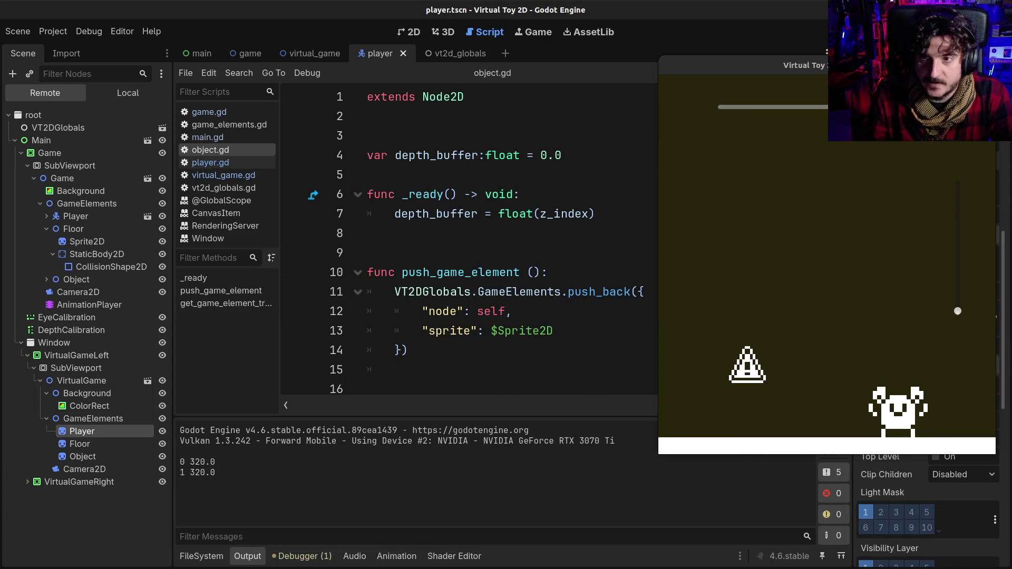
{"action": "left_click_drag", "start_coordinate": [795, 67], "coordinate": [351, 87]}
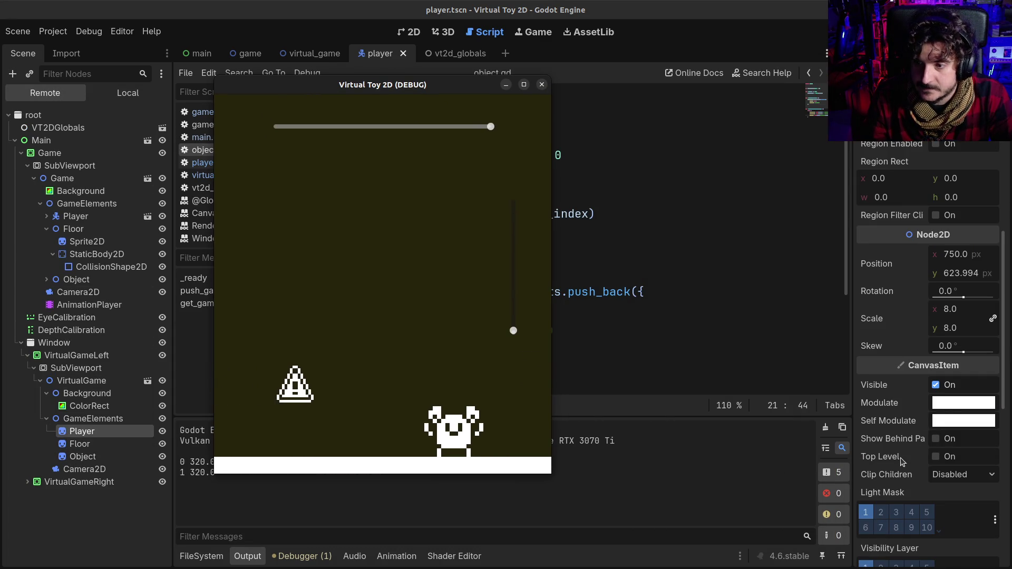
{"action": "scroll", "coordinate": [904, 448], "scroll_direction": "down", "scroll_amount": 5}
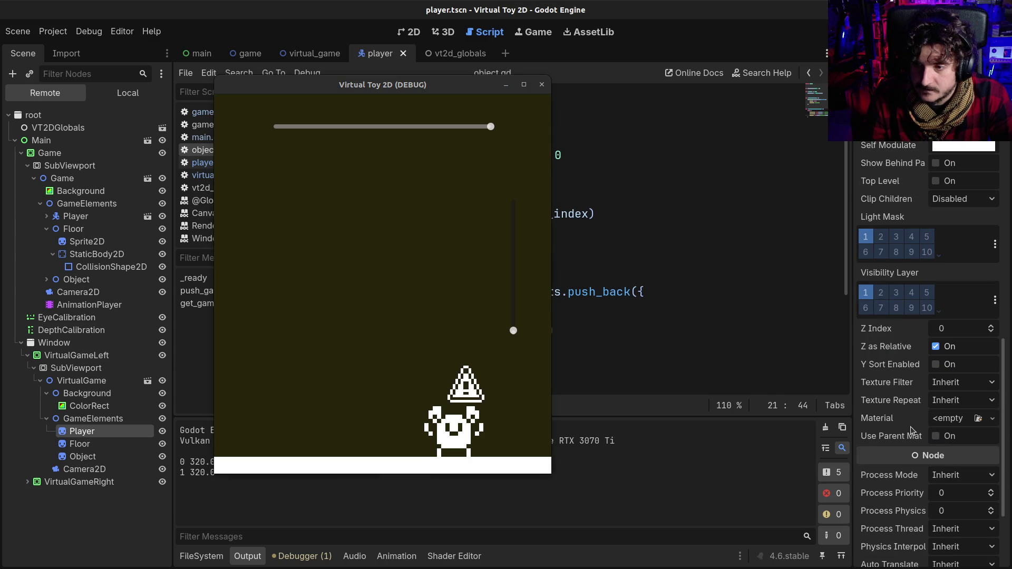
Inspect the Floor node, then position the red left-eye view beside the debug window
{"action": "left_click", "coordinate": [90, 443]}
{"action": "scroll", "coordinate": [886, 428], "scroll_direction": "down", "scroll_amount": 2}
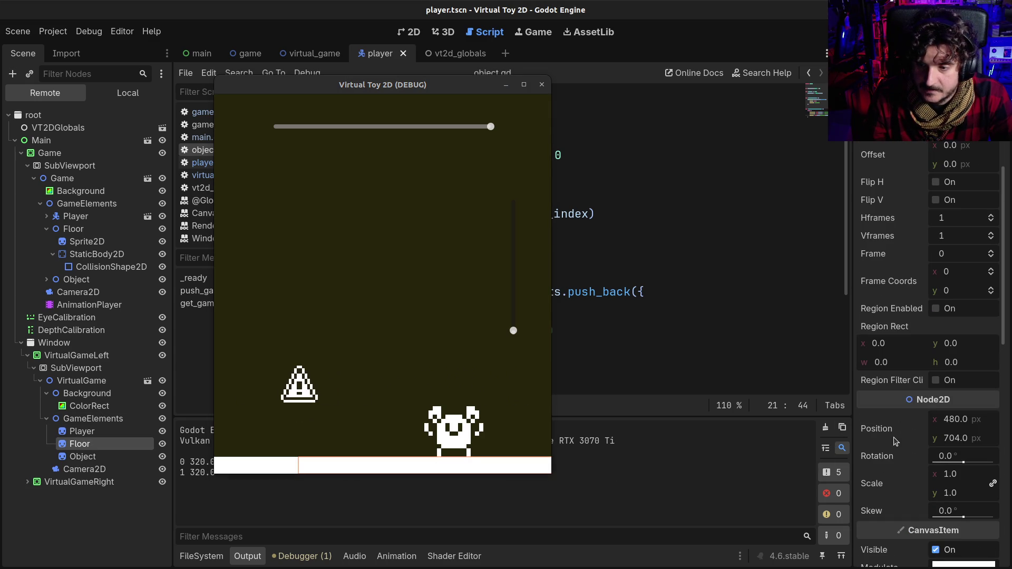
{"action": "scroll", "coordinate": [899, 448], "scroll_direction": "down", "scroll_amount": 6}
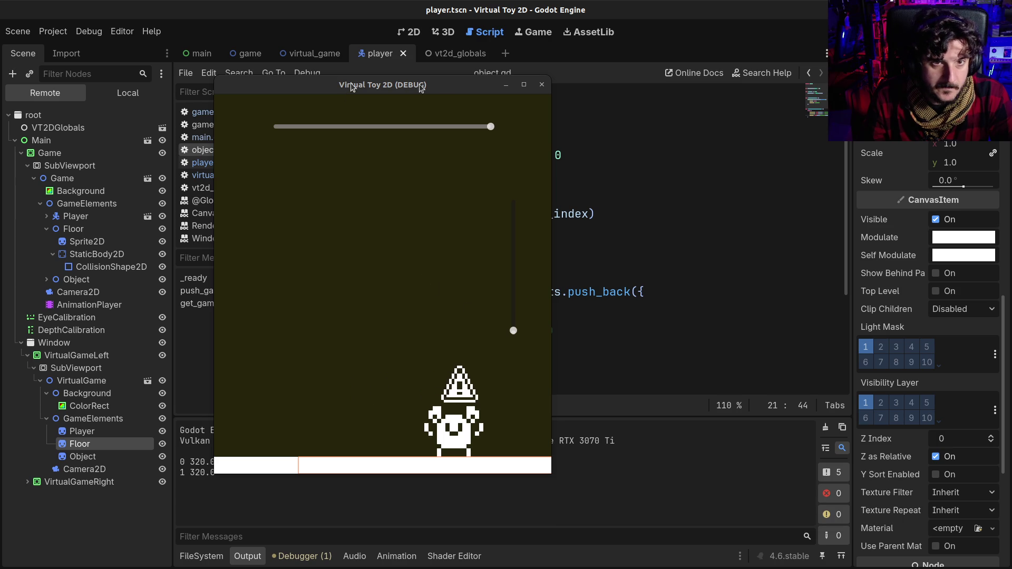
{"action": "left_click_drag", "start_coordinate": [352, 87], "coordinate": [558, 78]}
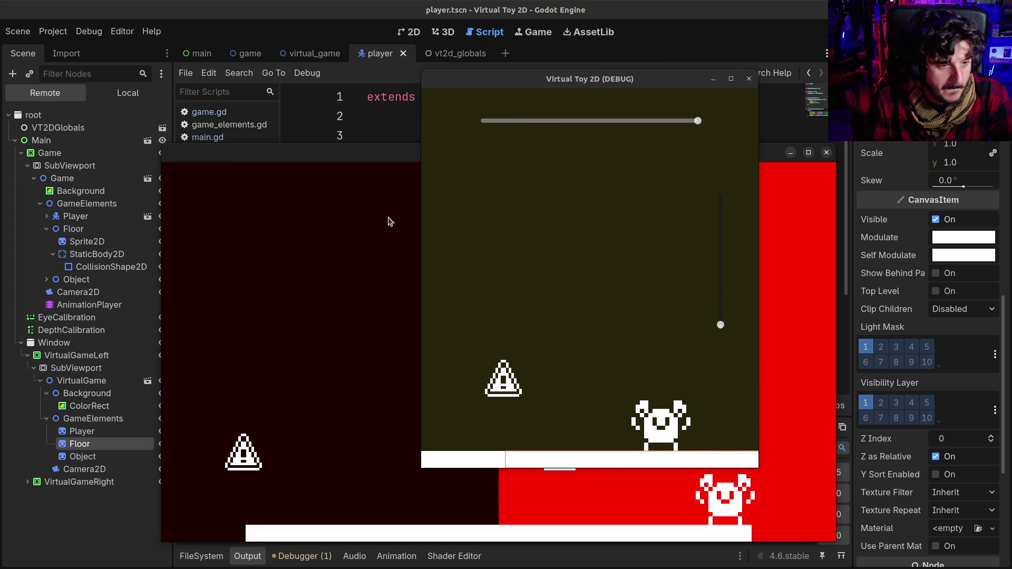
{"action": "mouse_move", "coordinate": [350, 155]}
{"action": "left_mouse_down"}
{"action": "mouse_move", "coordinate": [280, 89]}
{"action": "mouse_move", "coordinate": [259, 91]}
{"action": "left_mouse_up"}
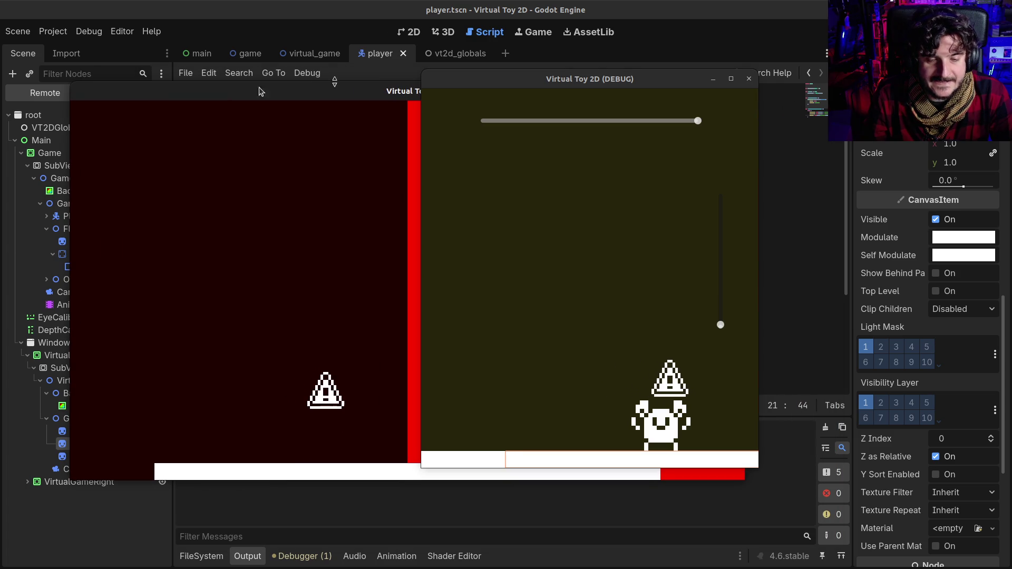
Slide the debug window aside to uncover the red view for side-by-side comparison
{"action": "mouse_move", "coordinate": [529, 78]}
{"action": "left_mouse_down"}
{"action": "mouse_move", "coordinate": [814, 87]}
{"action": "mouse_move", "coordinate": [854, 98]}
{"action": "mouse_move", "coordinate": [887, 138]}
{"action": "mouse_move", "coordinate": [250, 35]}
{"action": "mouse_move", "coordinate": [201, 47]}
{"action": "left_mouse_up"}
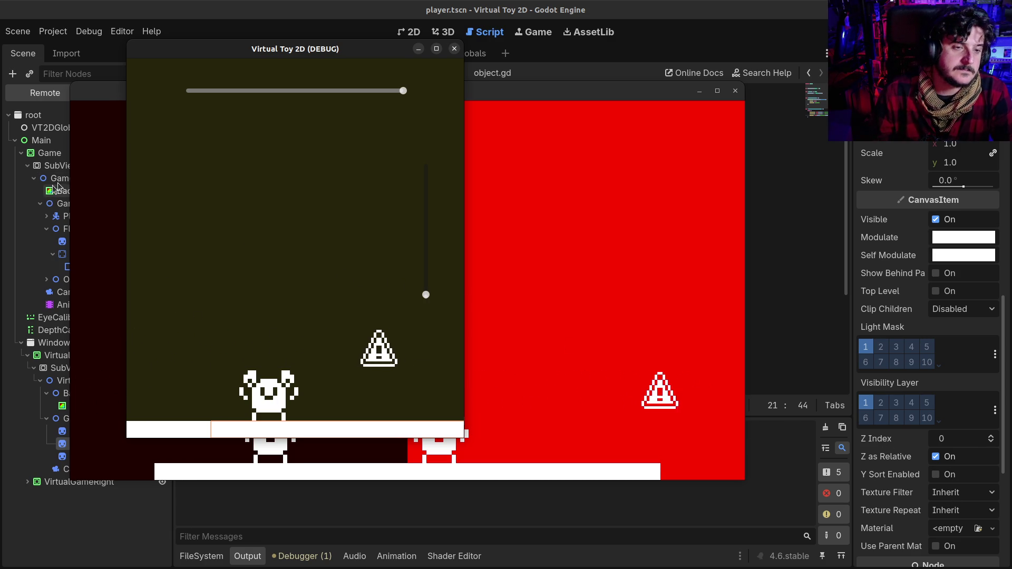
Shift the debug window right and inspect the live Player, its children, and Floor properties
{"action": "left_click_drag", "start_coordinate": [295, 49], "coordinate": [595, 62]}
{"action": "left_click_drag", "start_coordinate": [282, 93], "coordinate": [329, 97]}
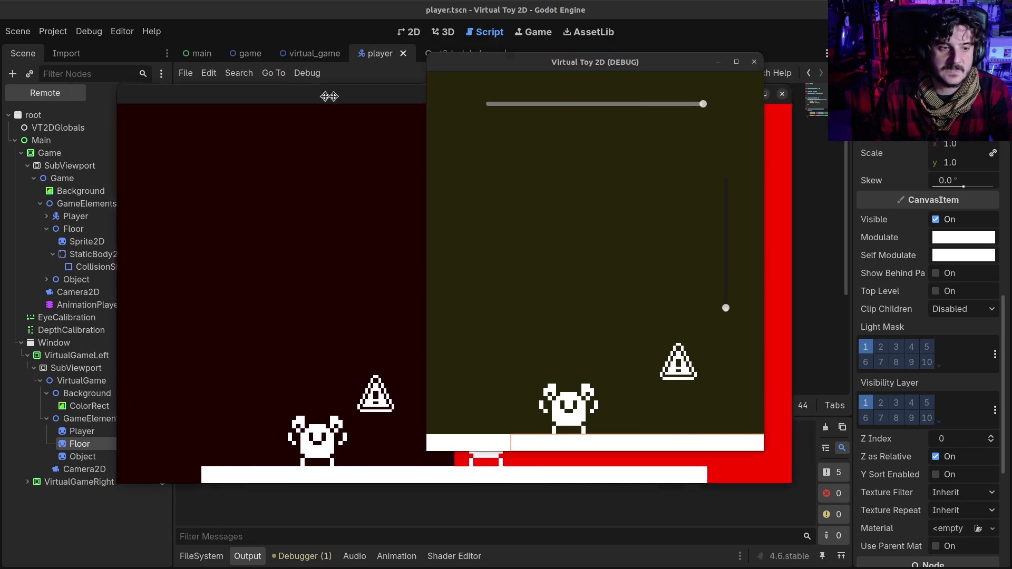
{"action": "left_click", "coordinate": [27, 355]}
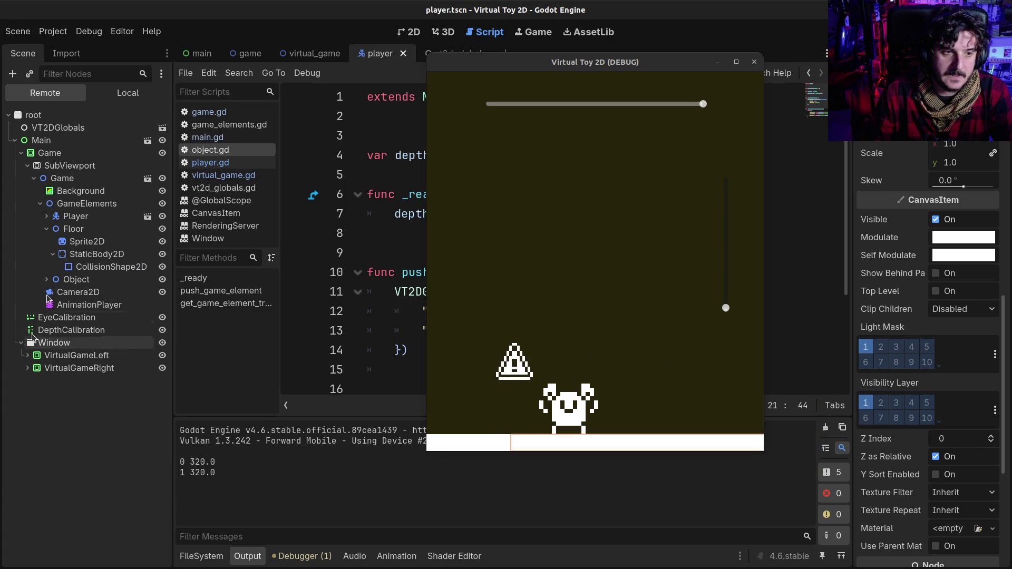
{"action": "left_click", "coordinate": [47, 216]}
{"action": "left_click", "coordinate": [73, 220]}
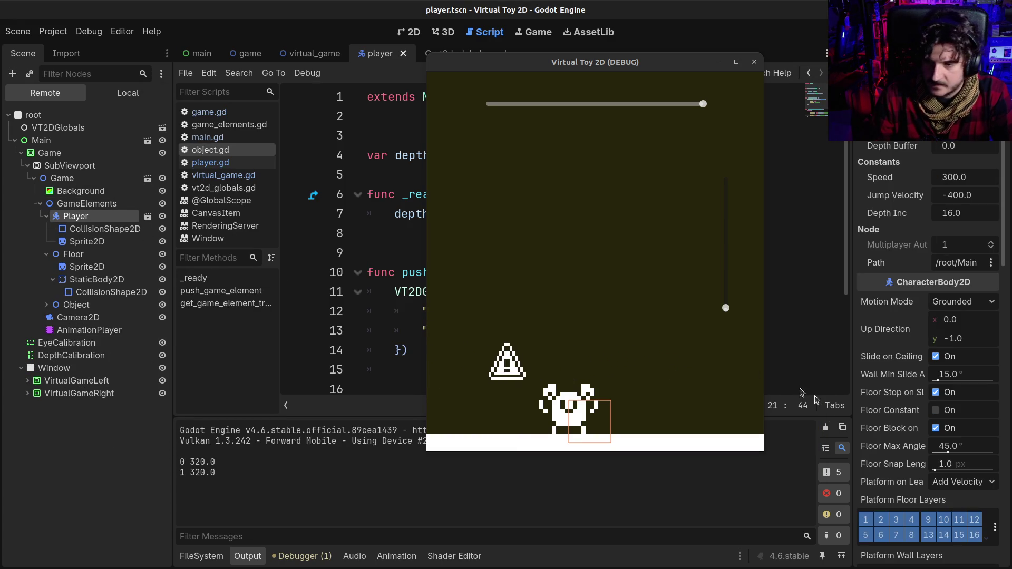
{"action": "scroll", "coordinate": [870, 475], "scroll_direction": "down", "scroll_amount": 12}
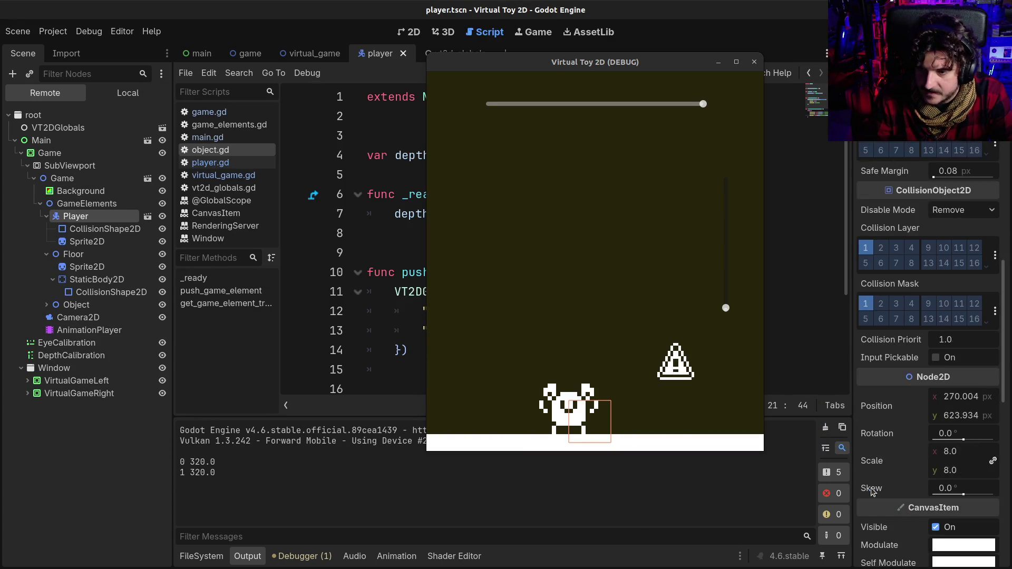
{"action": "scroll", "coordinate": [889, 459], "scroll_direction": "down", "scroll_amount": 5}
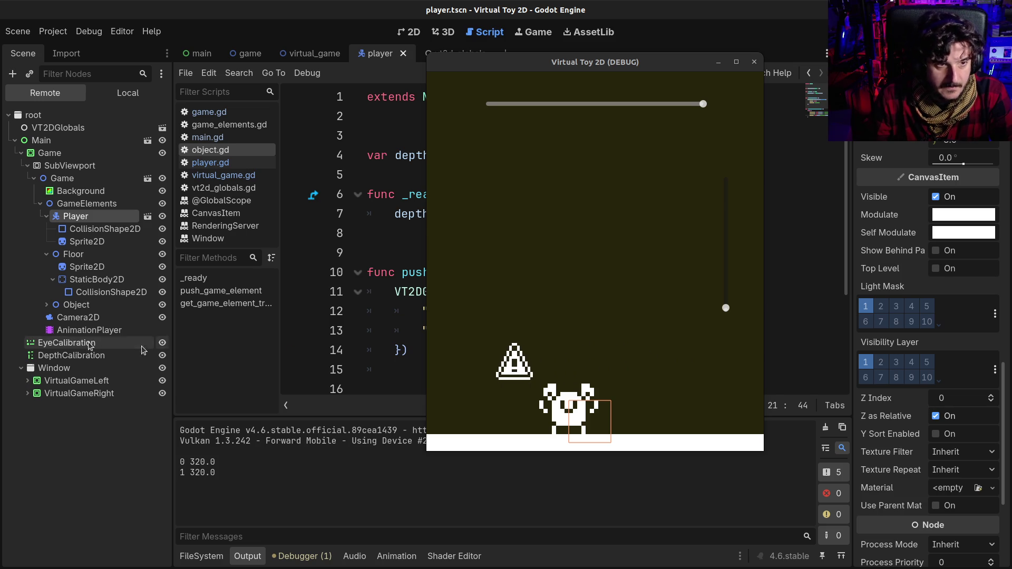
{"action": "left_click", "coordinate": [74, 255]}
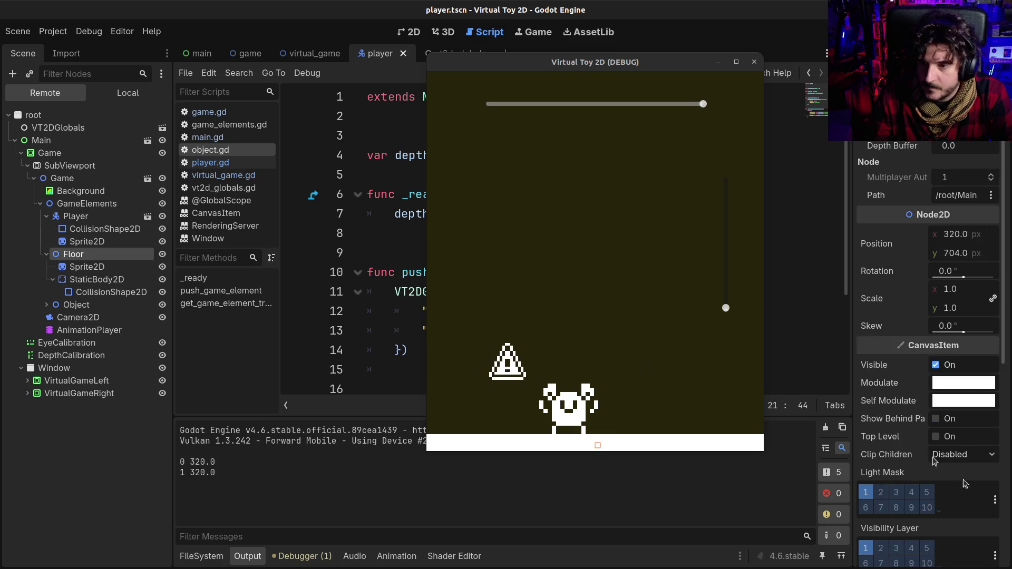
{"action": "scroll", "coordinate": [949, 500], "scroll_direction": "down", "scroll_amount": 8}
{"action": "scroll", "coordinate": [958, 528], "scroll_direction": "down", "scroll_amount": 4}
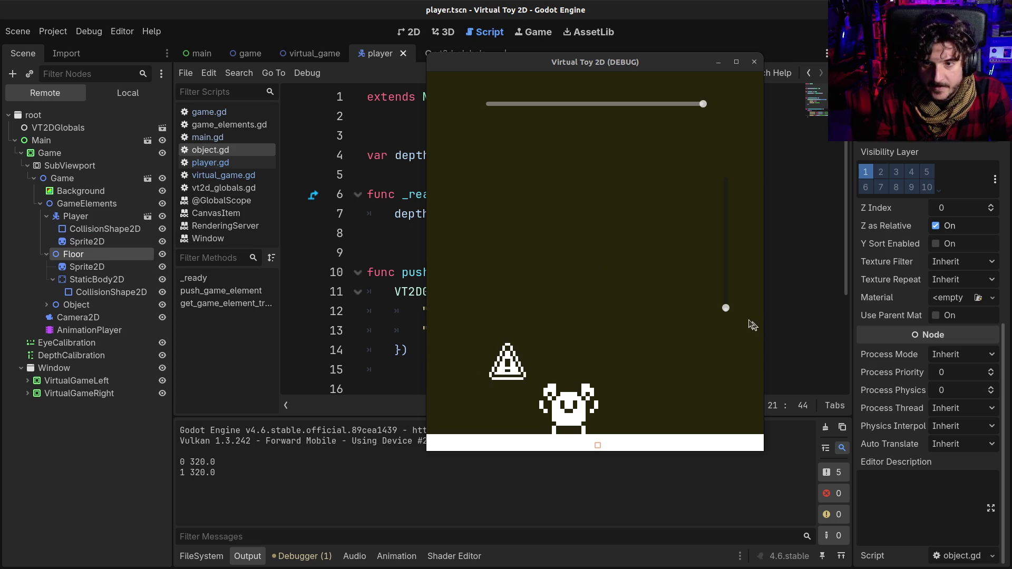
Raise the game's depth calibration slider twice, then drag it back to minimum
{"action": "left_click_drag", "start_coordinate": [727, 310], "coordinate": [737, 253]}
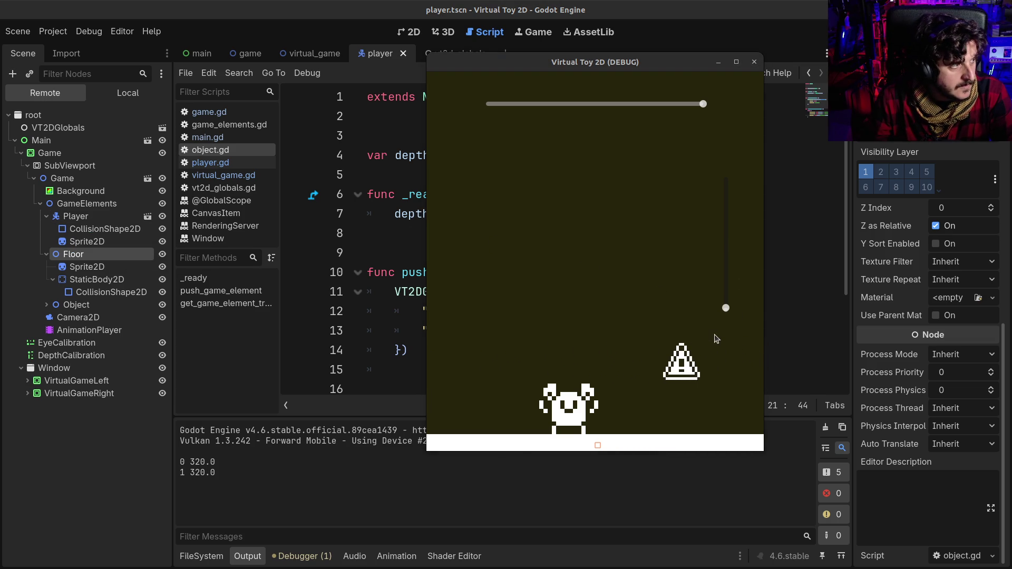
{"action": "left_click_drag", "start_coordinate": [728, 307], "coordinate": [745, 162]}
{"action": "left_click_drag", "start_coordinate": [728, 275], "coordinate": [717, 458]}
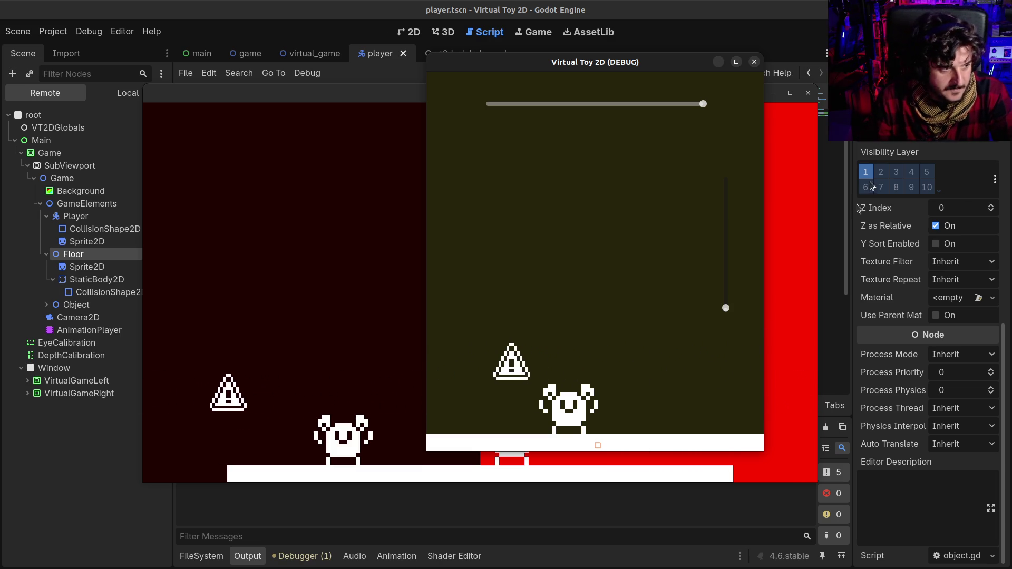
Close the running game and review object.gd's position and rotation transform lines
{"action": "mouse_move", "coordinate": [725, 308]}
{"action": "left_mouse_down"}
{"action": "mouse_move", "coordinate": [725, 181]}
{"action": "mouse_move", "coordinate": [750, 410]}
{"action": "mouse_move", "coordinate": [752, 293]}
{"action": "mouse_move", "coordinate": [738, 289]}
{"action": "mouse_move", "coordinate": [734, 346]}
{"action": "left_mouse_up"}
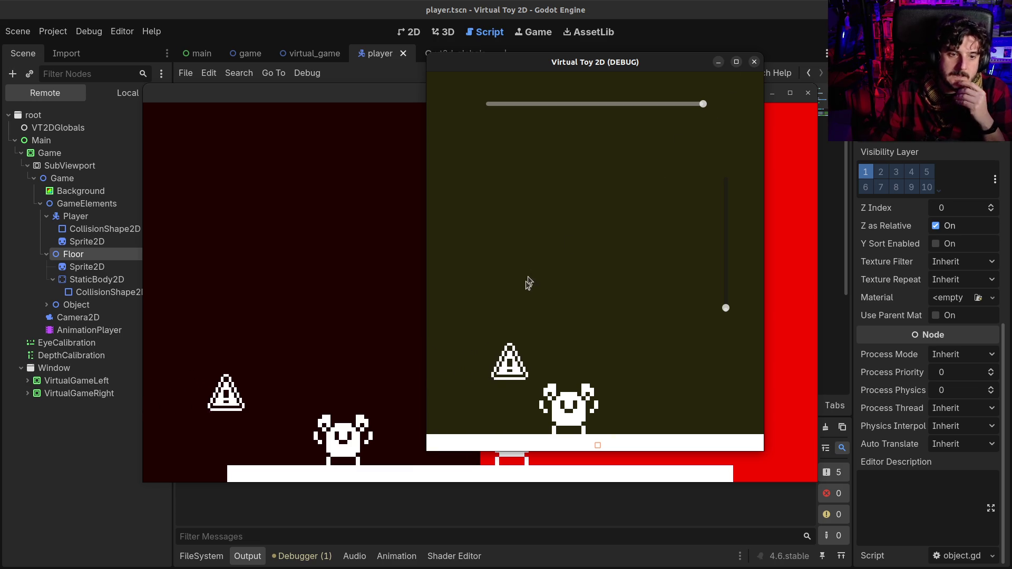
{"action": "left_click", "coordinate": [754, 62]}
{"action": "left_click", "coordinate": [603, 333]}
{"action": "scroll", "coordinate": [570, 438], "scroll_direction": "down", "scroll_amount": 1}
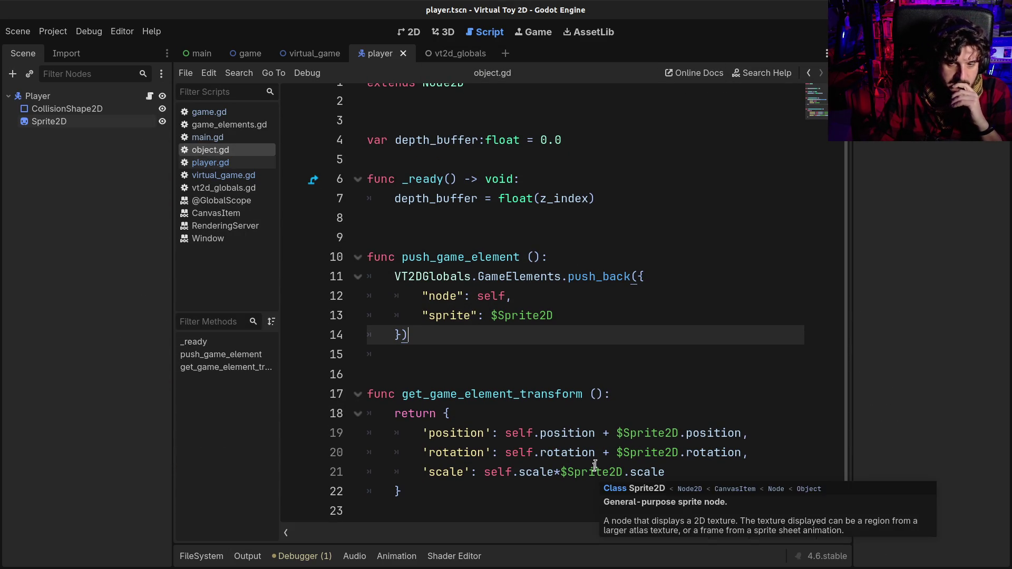
{"action": "left_click_drag", "start_coordinate": [589, 433], "coordinate": [694, 435]}
{"action": "left_click", "coordinate": [694, 435]}
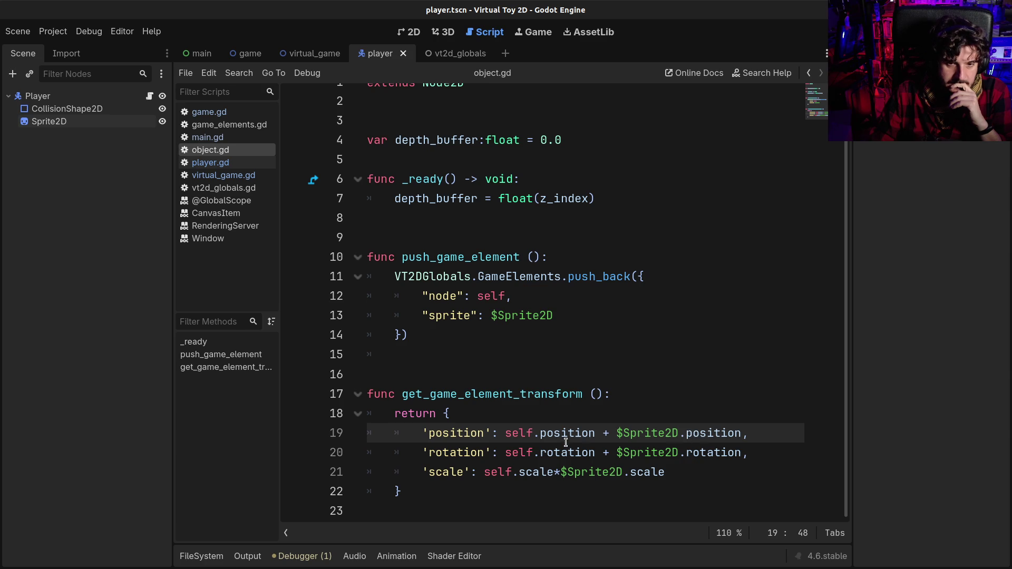
{"action": "left_click", "coordinate": [551, 450]}
{"action": "left_click", "coordinate": [685, 452]}
{"action": "left_click", "coordinate": [584, 435]}
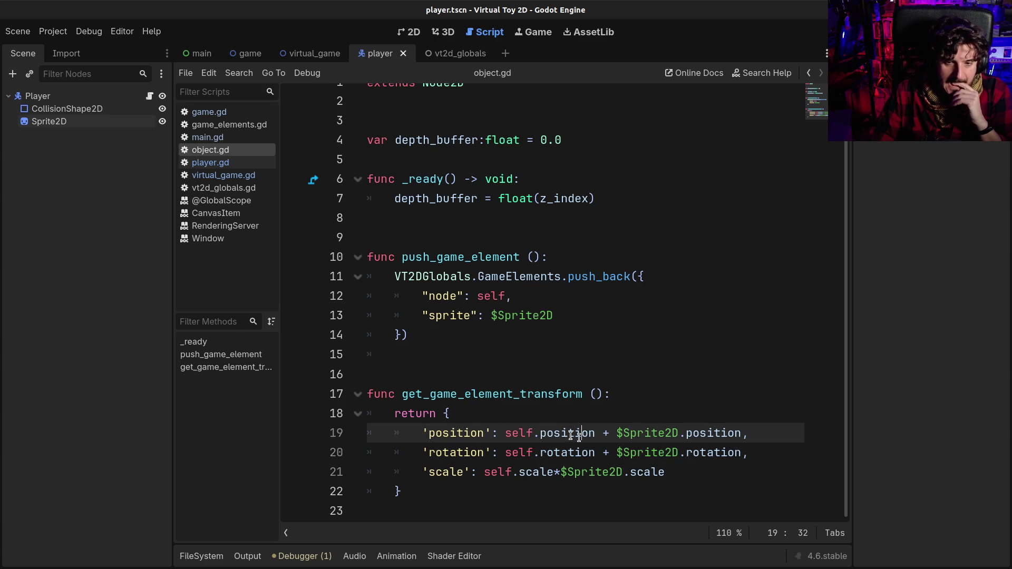
{"action": "left_click", "coordinate": [650, 453]}
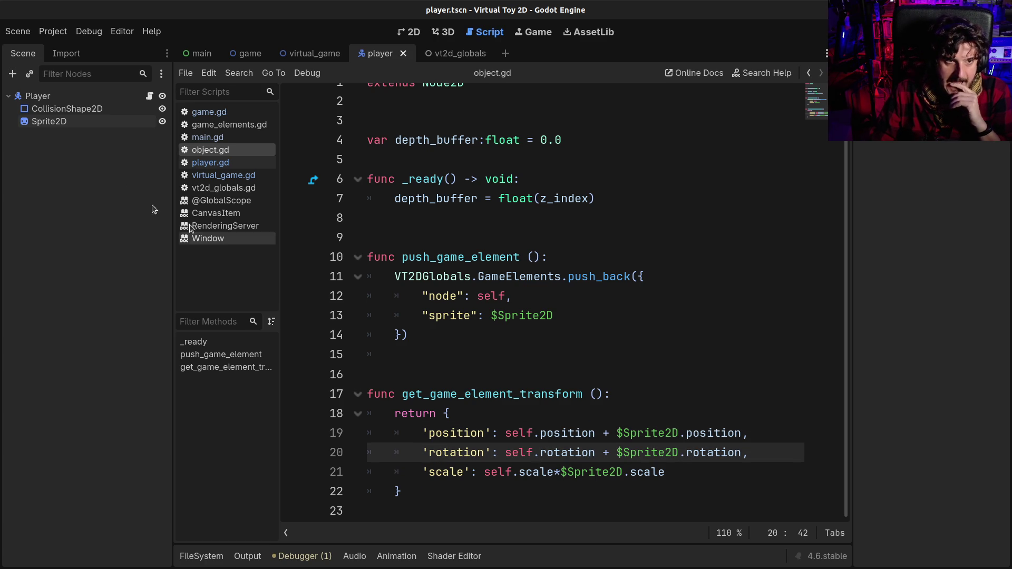
Switch to main.gd, then open the virtual_game scene and its script
{"action": "left_click", "coordinate": [200, 56]}
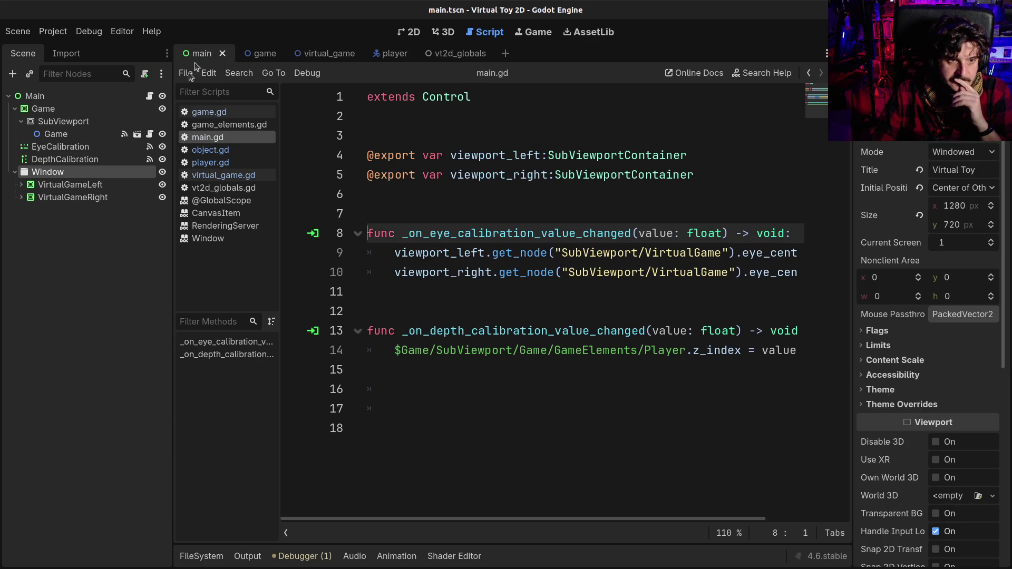
{"action": "left_click", "coordinate": [505, 276]}
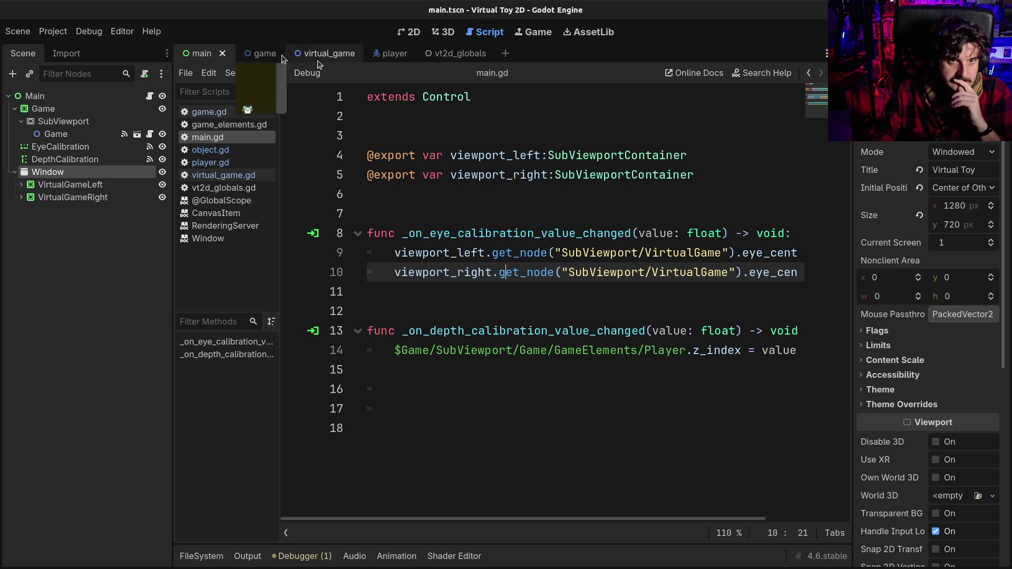
{"action": "left_click", "coordinate": [302, 57]}
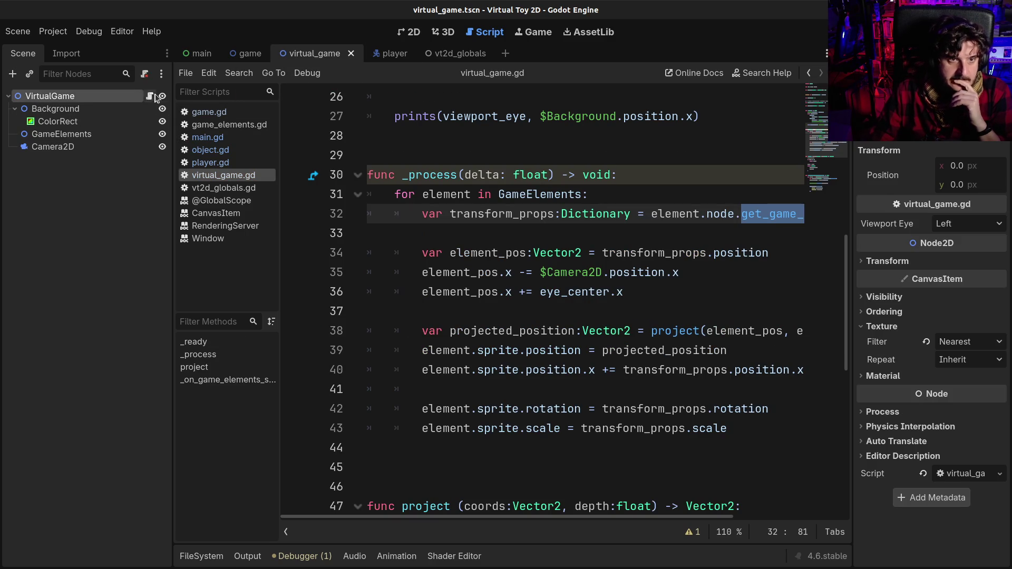
{"action": "left_click", "coordinate": [491, 213]}
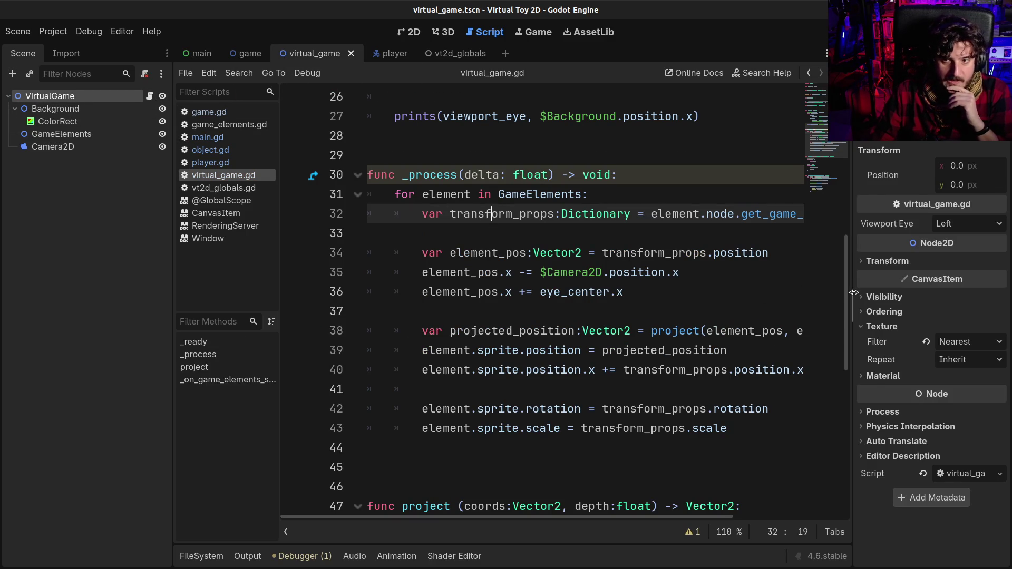
{"action": "left_click_drag", "start_coordinate": [853, 296], "coordinate": [893, 296]}
{"action": "key", "text": "ctrl+shift+F11"}
{"action": "left_click", "coordinate": [625, 274]}
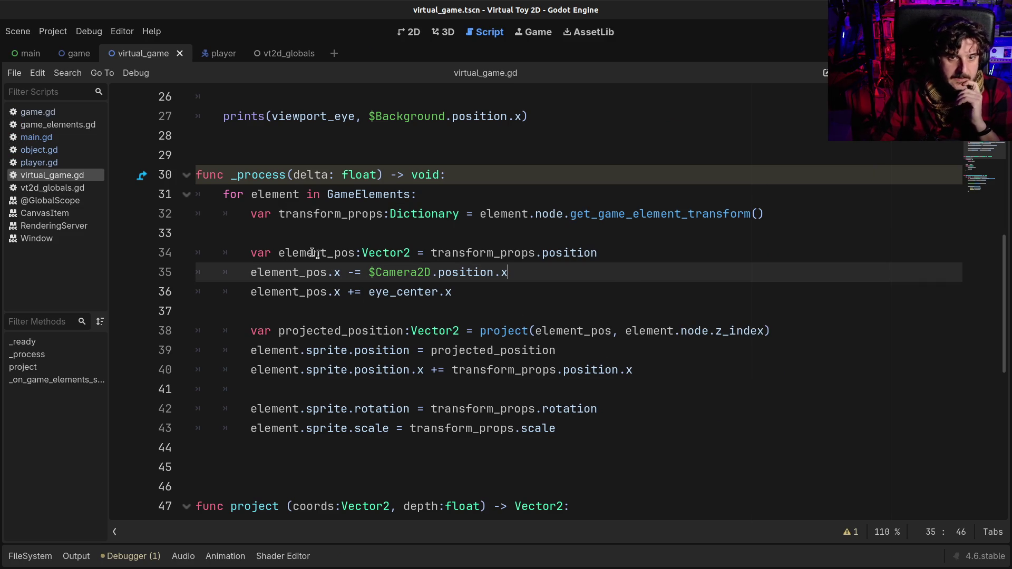
{"action": "left_click_drag", "start_coordinate": [249, 252], "coordinate": [431, 253]}
{"action": "left_click_drag", "start_coordinate": [534, 241], "coordinate": [608, 254]}
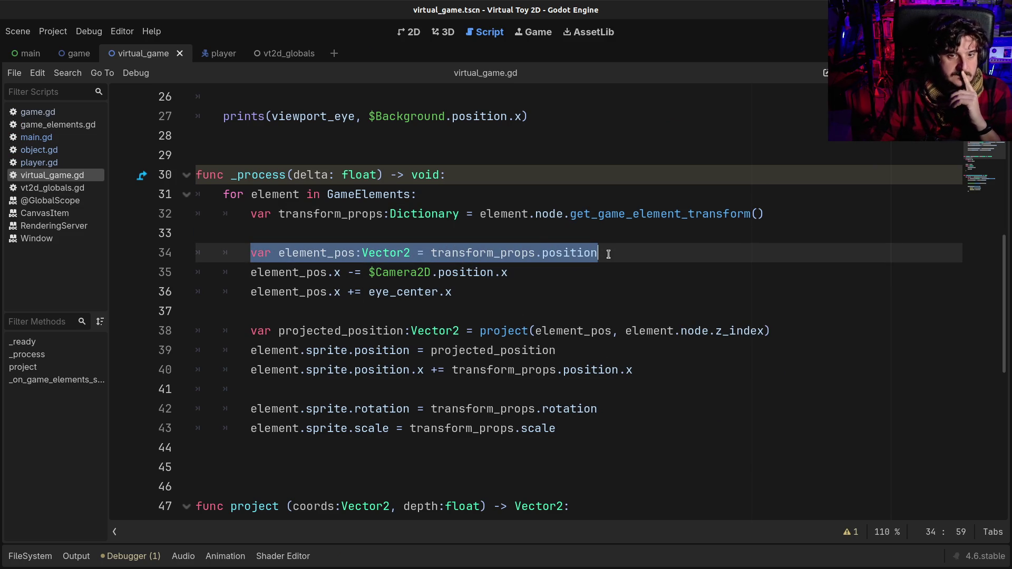
{"action": "left_click", "coordinate": [609, 254]}
{"action": "left_click", "coordinate": [515, 253]}
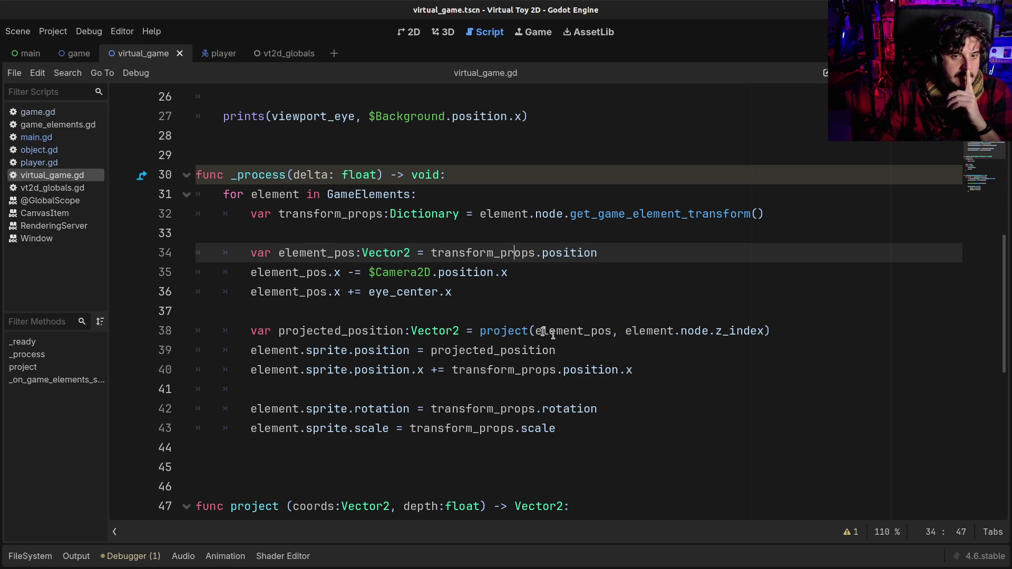
{"action": "scroll", "coordinate": [543, 332], "scroll_direction": "up", "scroll_amount": 5}
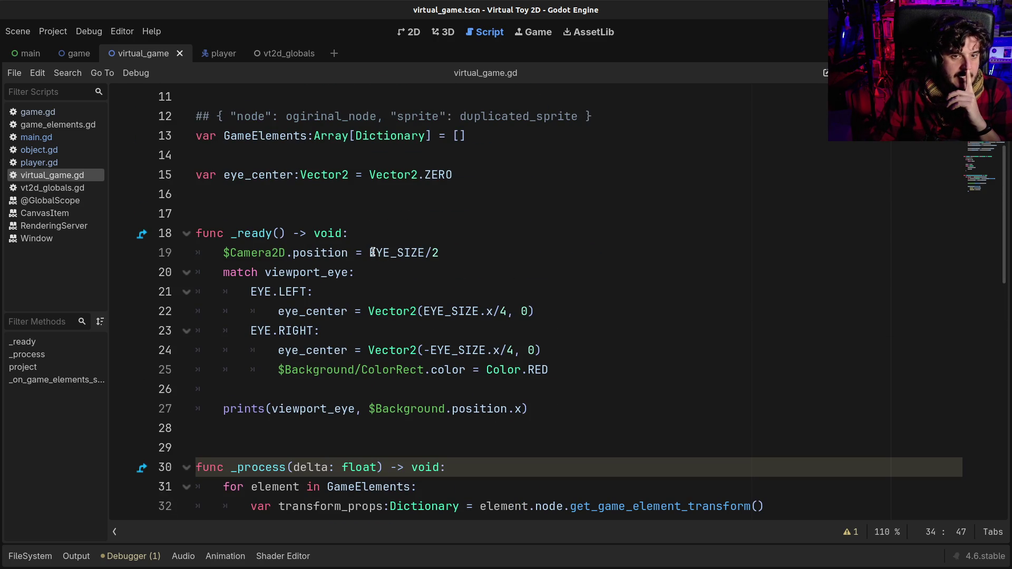
{"action": "left_click_drag", "start_coordinate": [373, 252], "coordinate": [442, 251]}
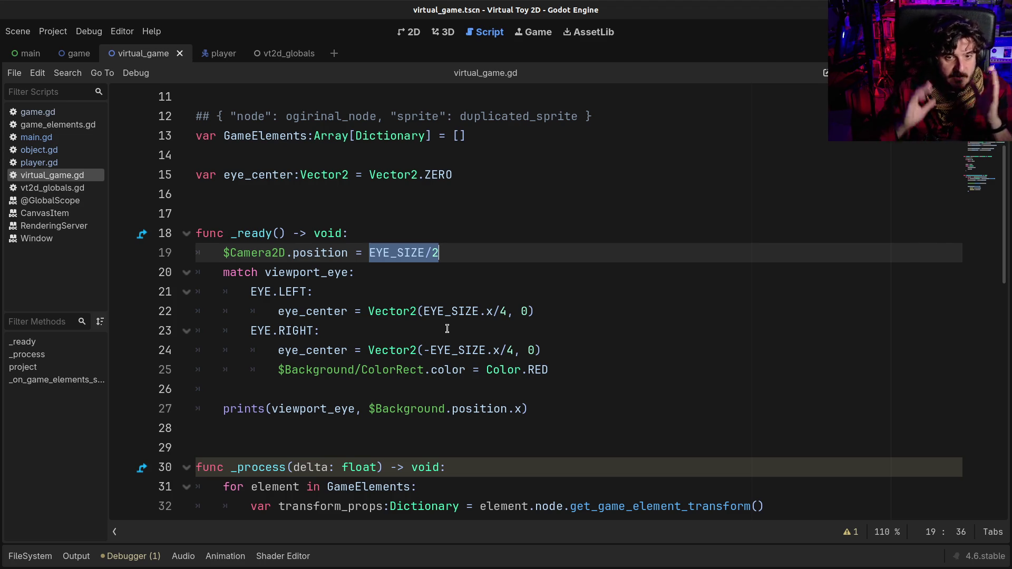
{"action": "double_click", "coordinate": [442, 314]}
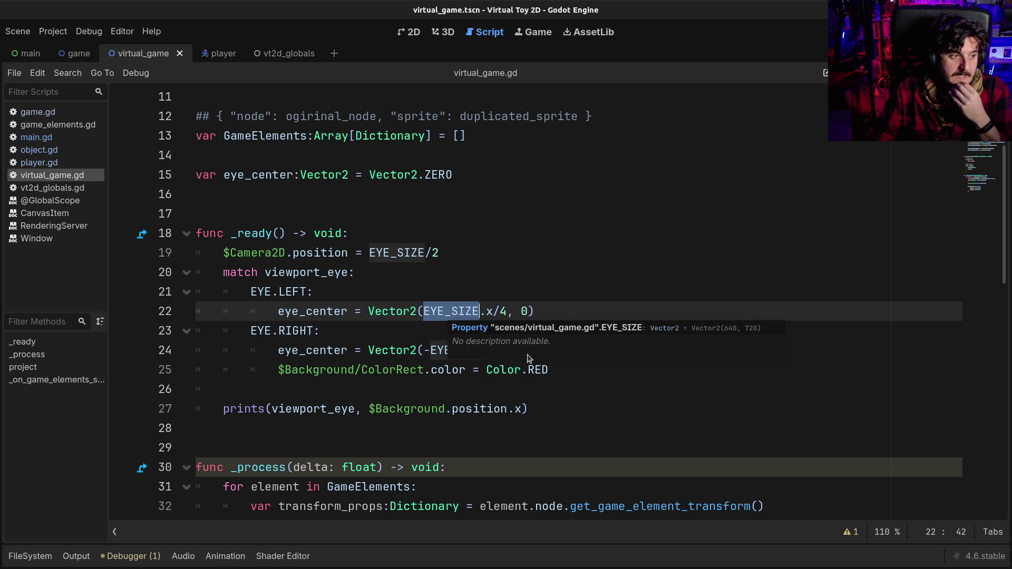
{"action": "left_click", "coordinate": [451, 388]}
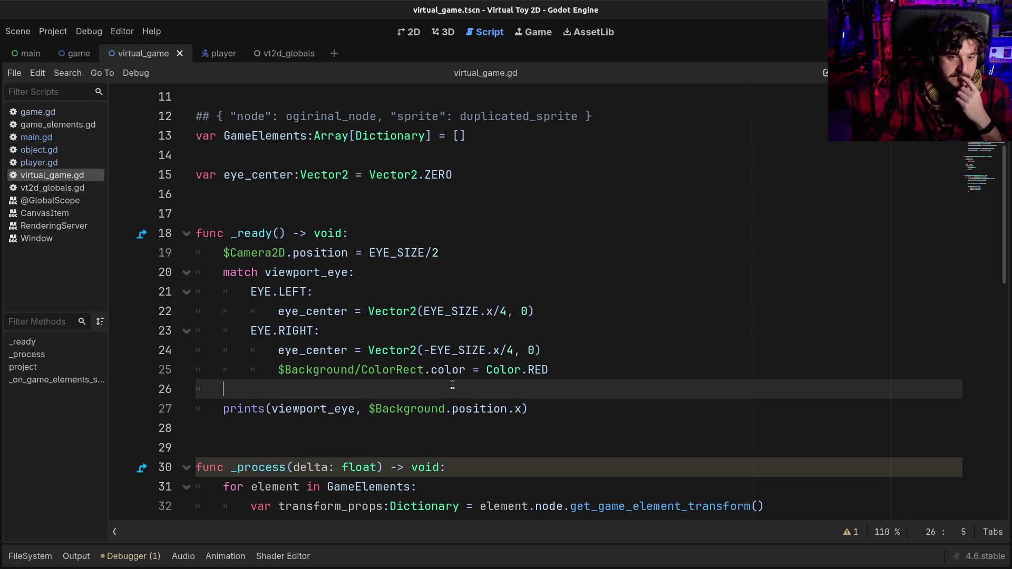
{"action": "scroll", "coordinate": [451, 393], "scroll_direction": "down", "scroll_amount": 2}
{"action": "scroll", "coordinate": [461, 303], "scroll_direction": "down", "scroll_amount": 2}
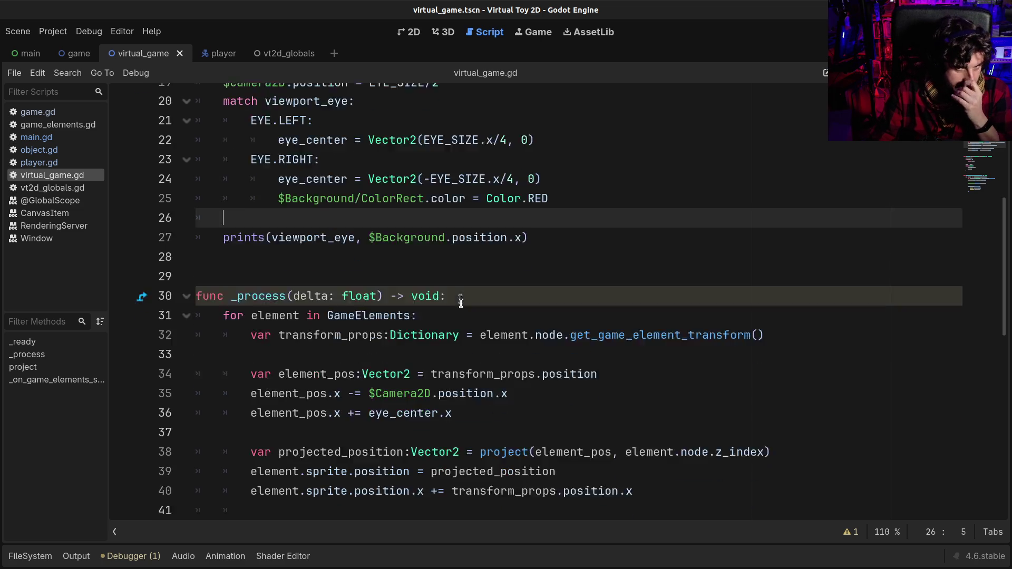
{"action": "scroll", "coordinate": [461, 324], "scroll_direction": "up", "scroll_amount": 2}
{"action": "double_click", "coordinate": [453, 238]}
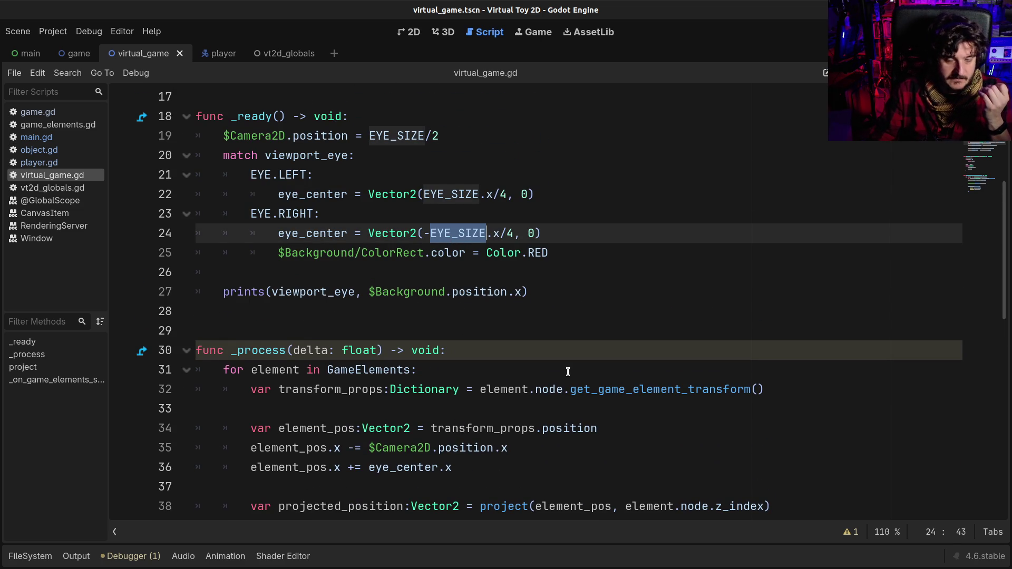
{"action": "scroll", "coordinate": [567, 372], "scroll_direction": "down", "scroll_amount": 3}
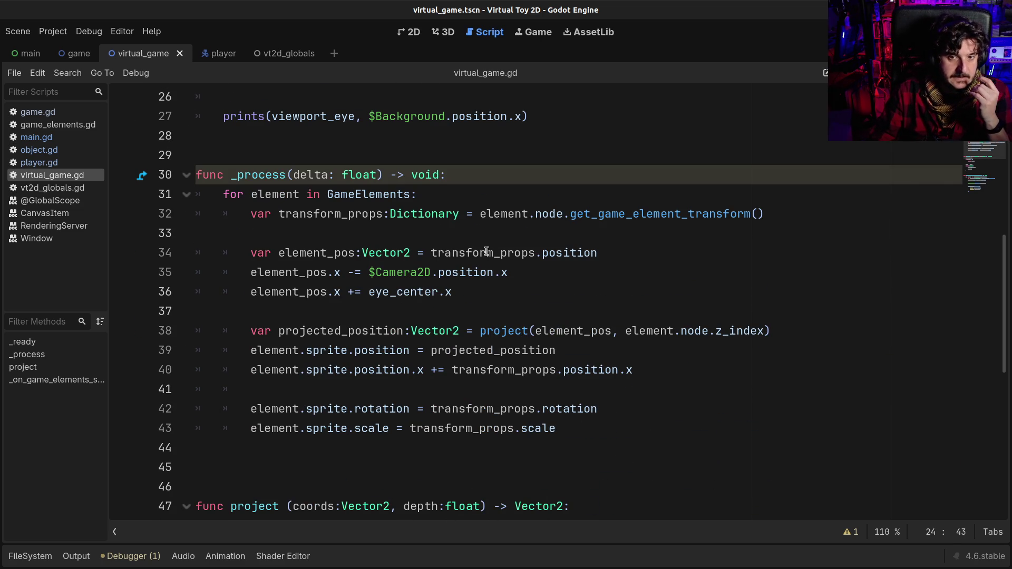
{"action": "left_click", "coordinate": [472, 252]}
{"action": "left_click_drag", "start_coordinate": [426, 253], "coordinate": [596, 253]}
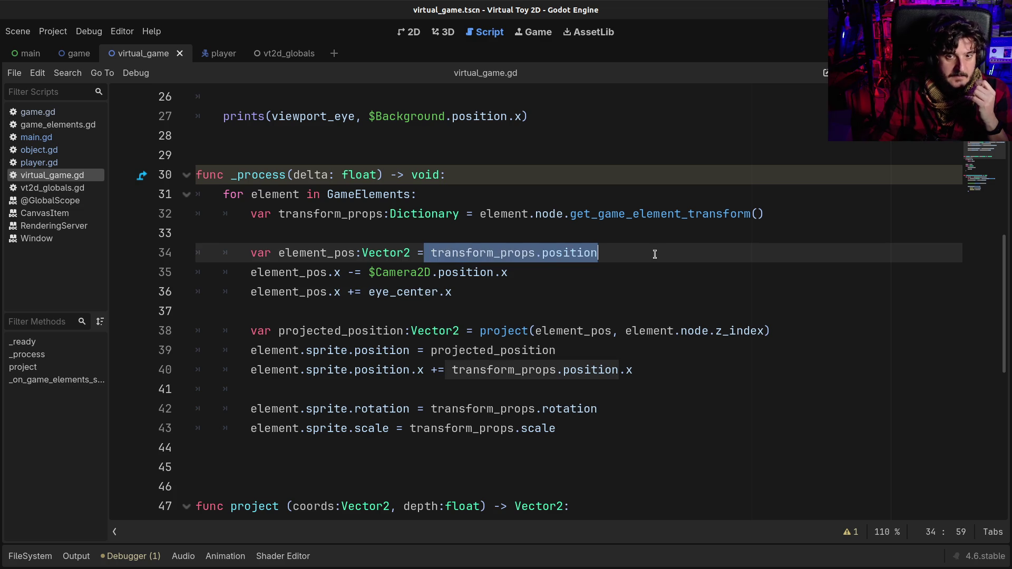
{"action": "double_click", "coordinate": [509, 253]}
{"action": "double_click", "coordinate": [297, 196]}
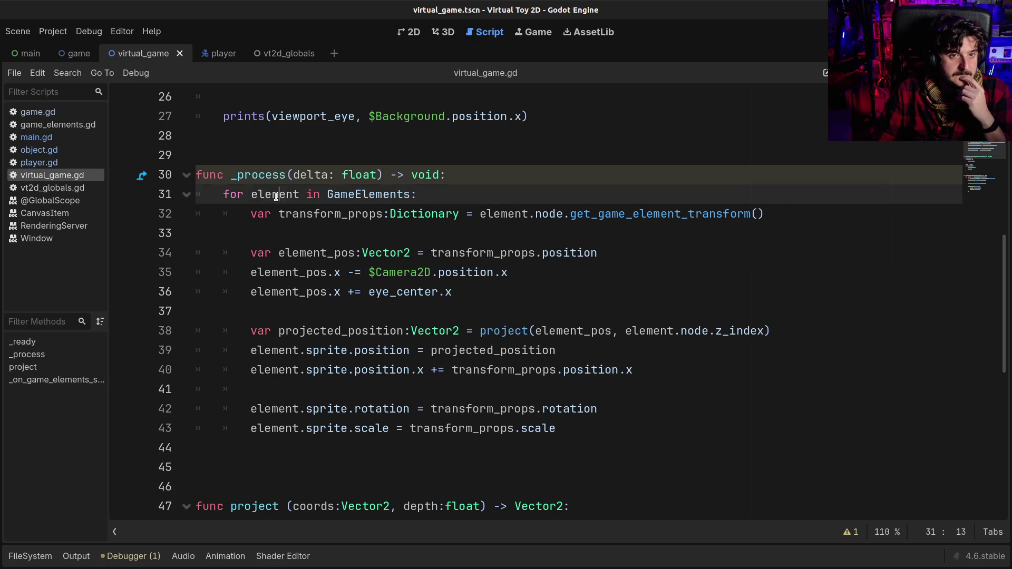
{"action": "left_click", "coordinate": [574, 252]}
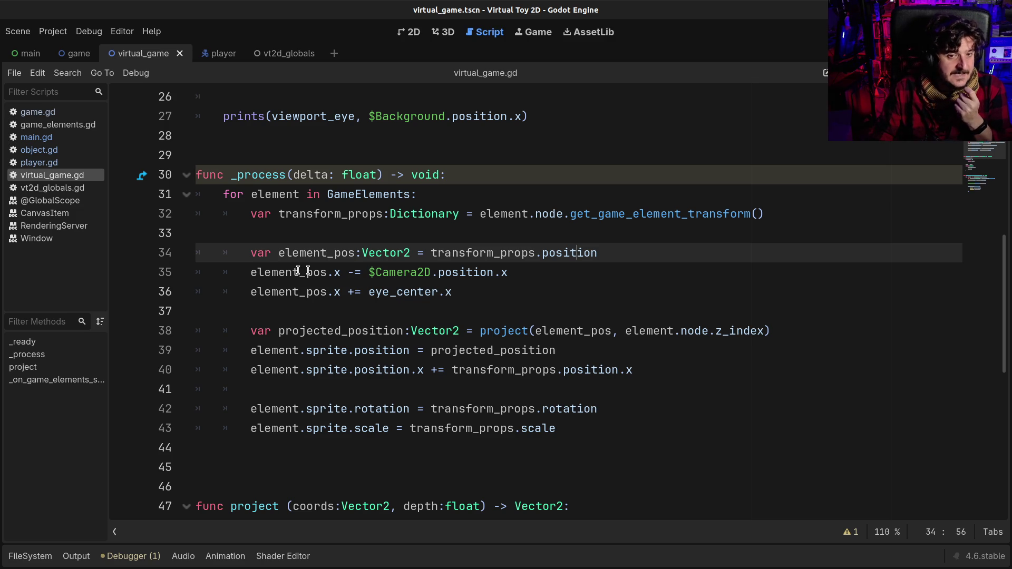
{"action": "left_click_drag", "start_coordinate": [250, 273], "coordinate": [339, 275]}
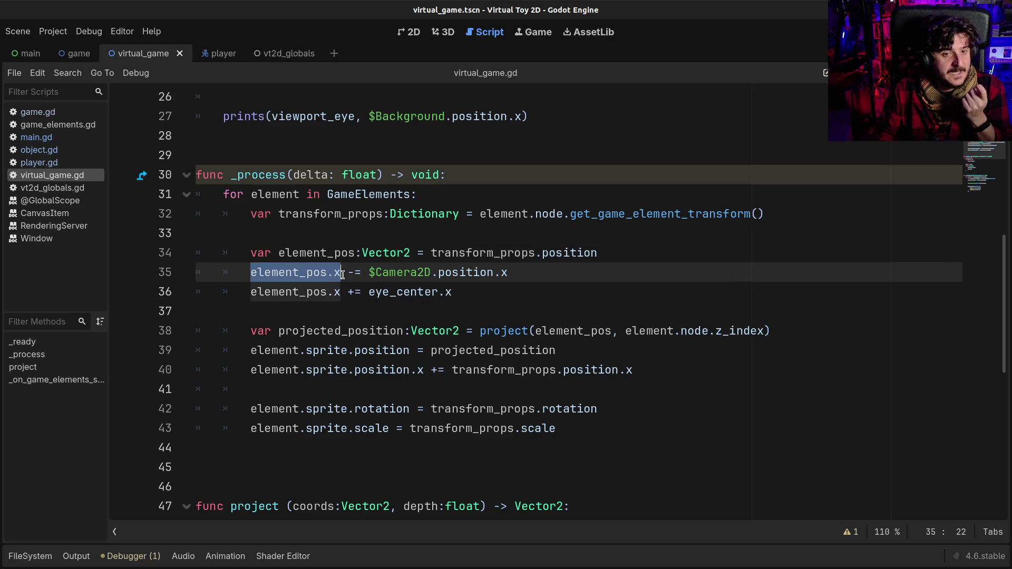
{"action": "left_click", "coordinate": [343, 275]}
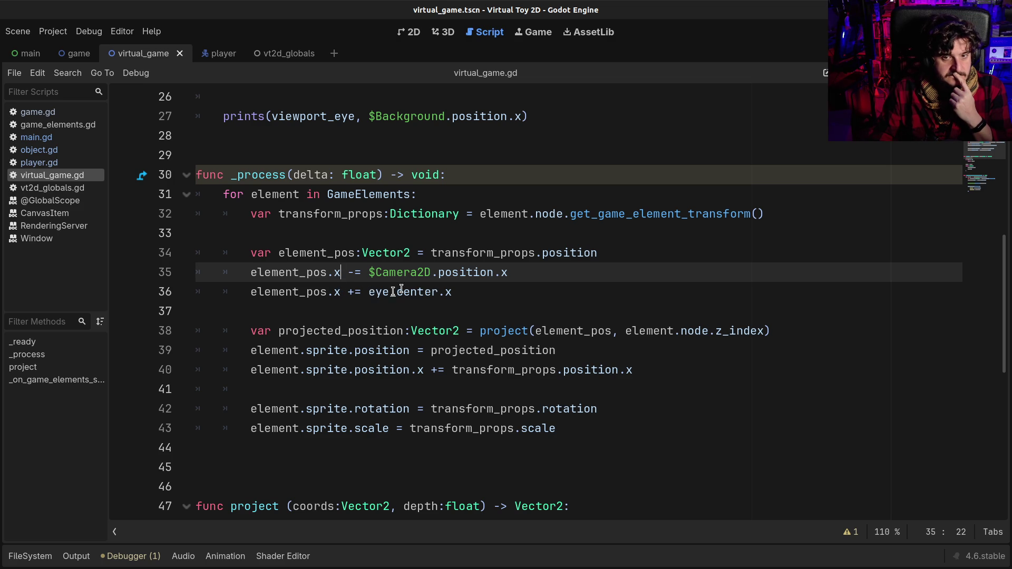
{"action": "mouse_move", "coordinate": [412, 273]}
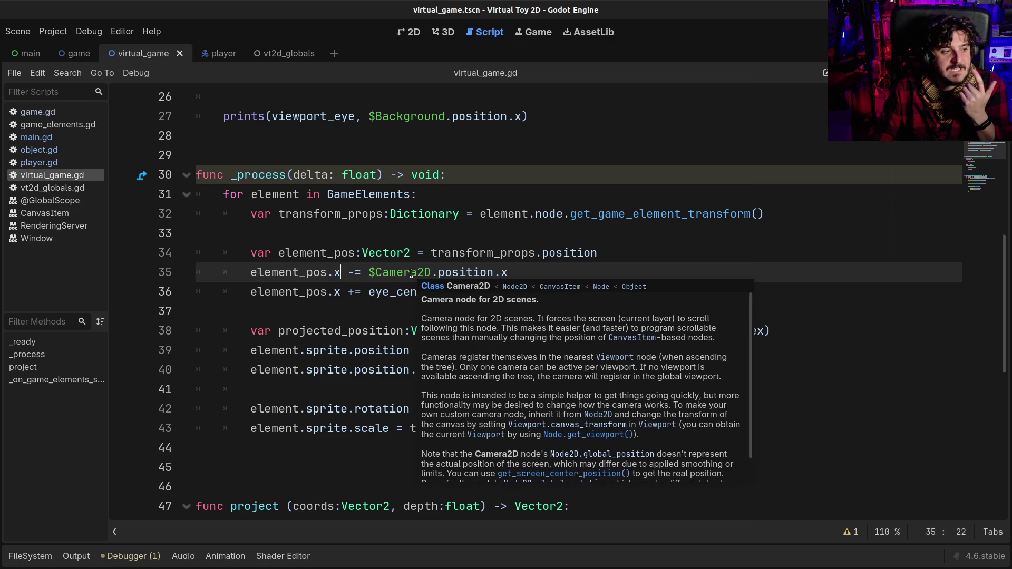
{"action": "left_click", "coordinate": [360, 274]}
{"action": "left_click_drag", "start_coordinate": [368, 292], "coordinate": [460, 294]}
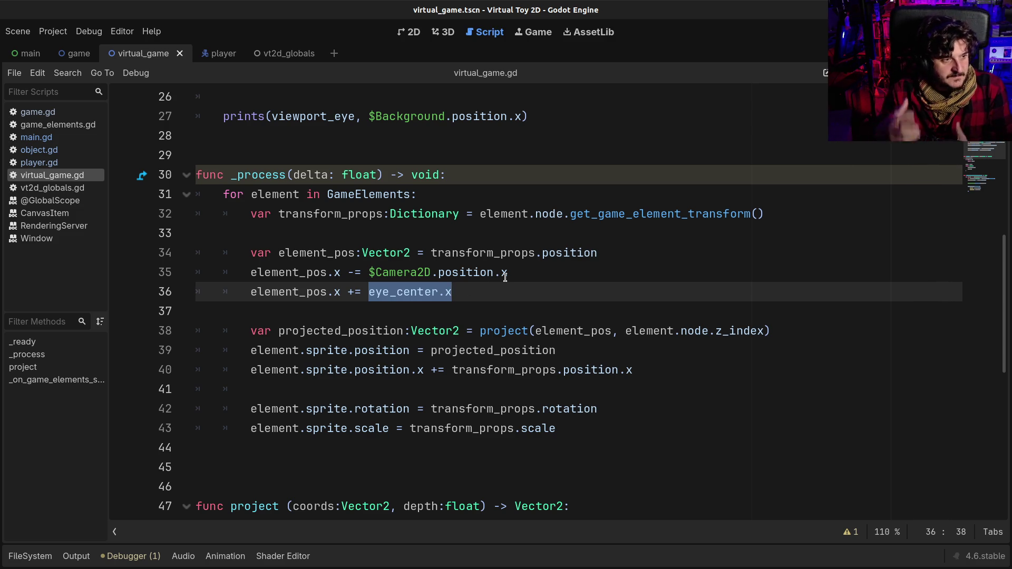
{"action": "scroll", "coordinate": [505, 278], "scroll_direction": "down", "scroll_amount": 3}
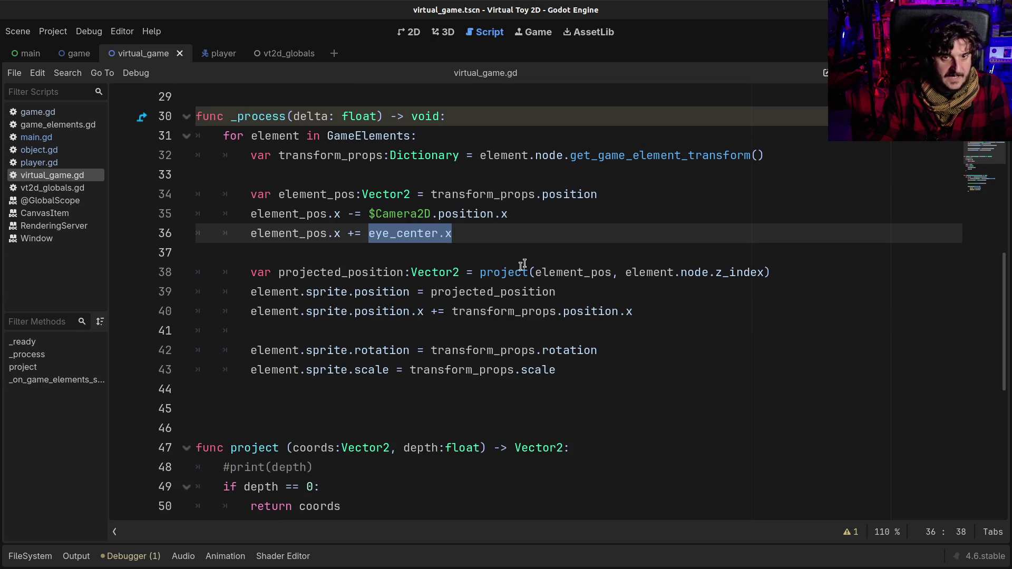
{"action": "left_click", "coordinate": [514, 216]}
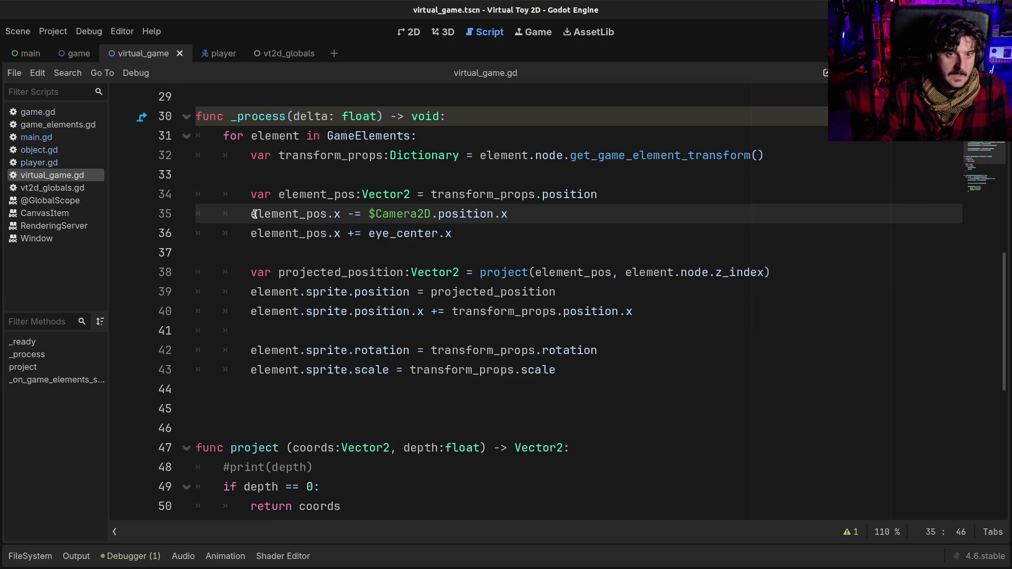
{"action": "left_click_drag", "start_coordinate": [249, 213], "coordinate": [500, 216]}
{"action": "left_click", "coordinate": [498, 217]}
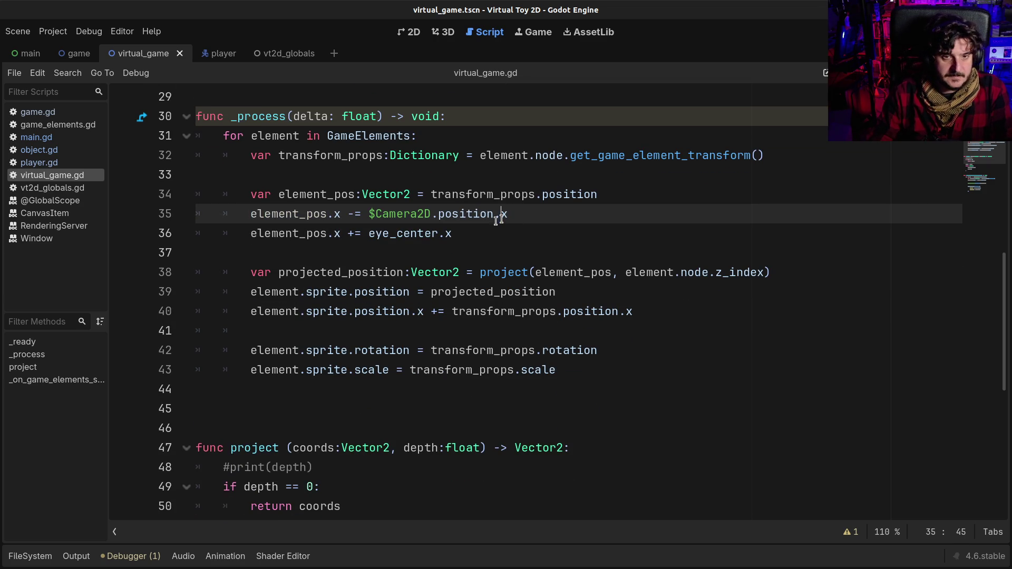
{"action": "left_click", "coordinate": [352, 252]}
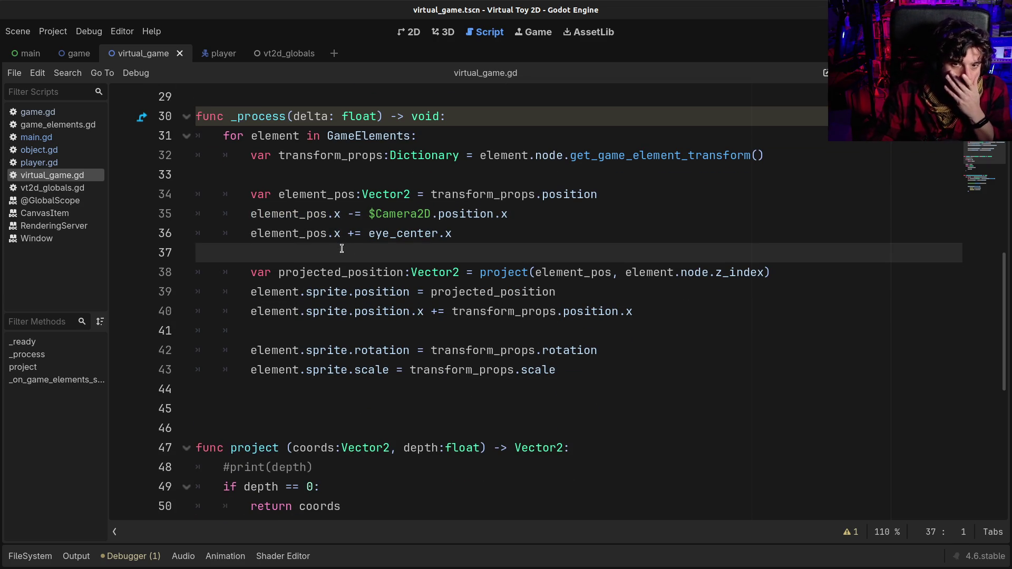
{"action": "left_click", "coordinate": [336, 272]}
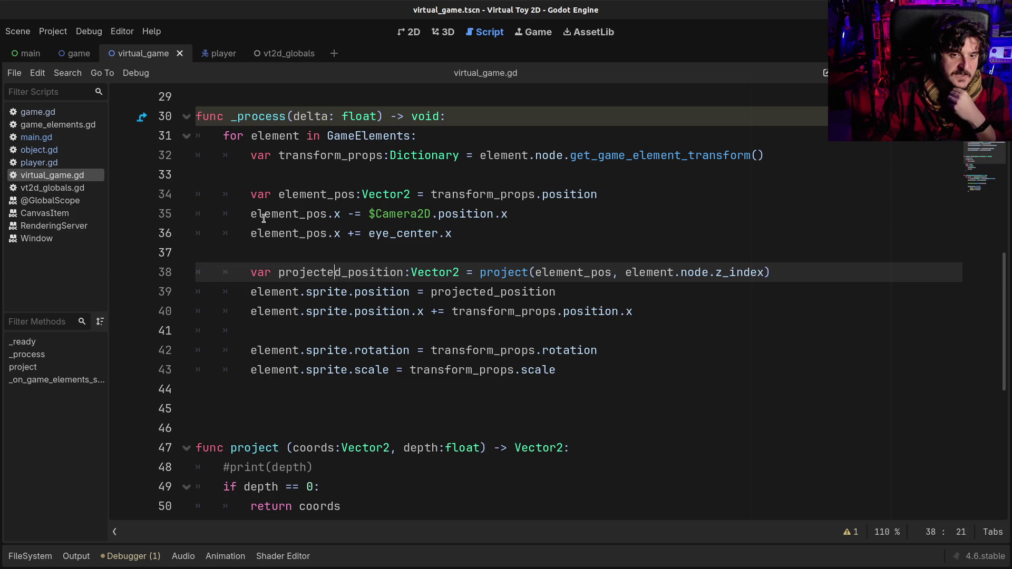
{"action": "left_click_drag", "start_coordinate": [263, 218], "coordinate": [363, 234]}
{"action": "left_click", "coordinate": [364, 234]}
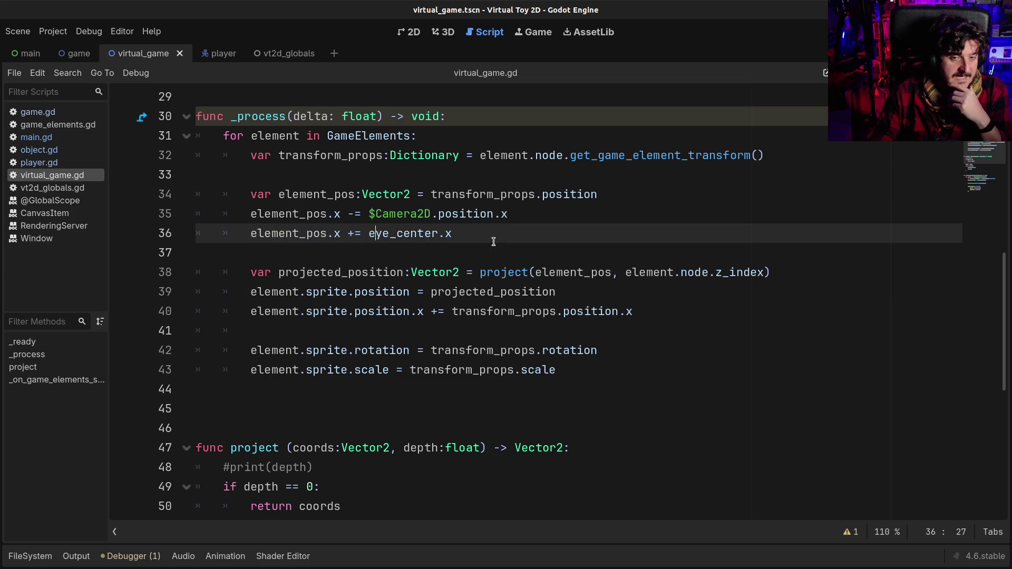
{"action": "left_click_drag", "start_coordinate": [452, 234], "coordinate": [378, 233]}
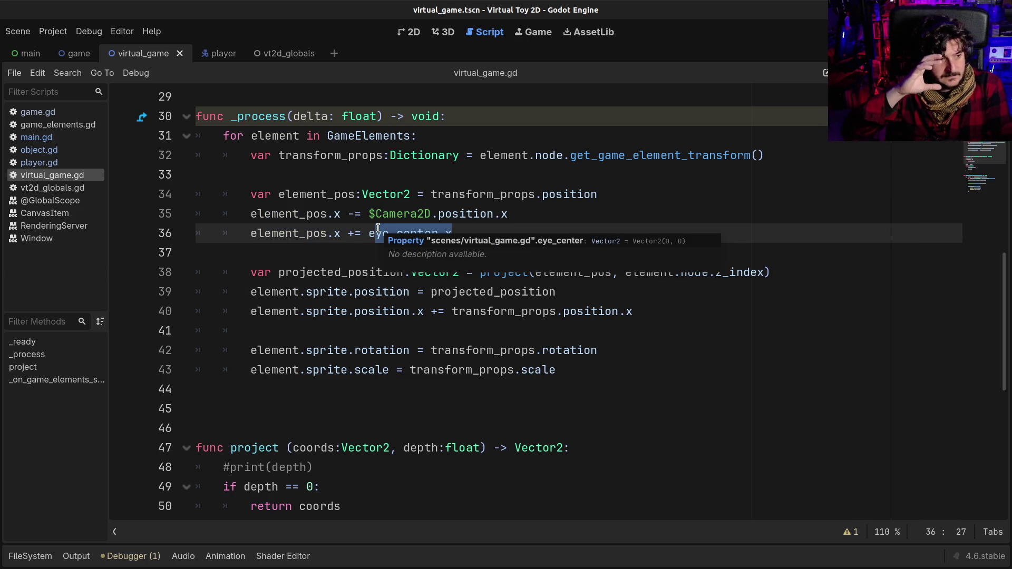
{"action": "key", "text": "Escape"}
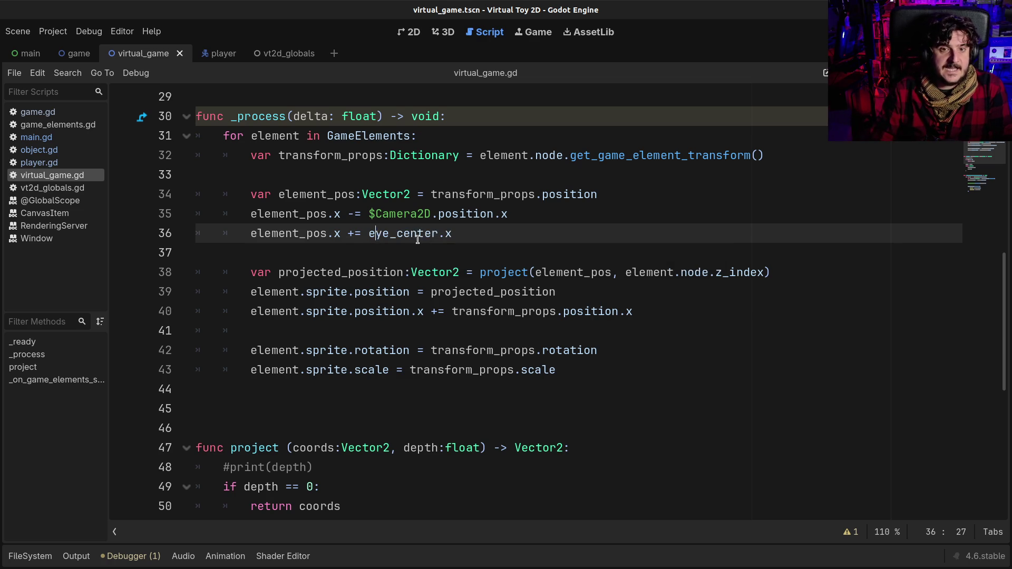
{"action": "scroll", "coordinate": [417, 239], "scroll_direction": "up", "scroll_amount": 1}
{"action": "left_click_drag", "start_coordinate": [368, 292], "coordinate": [455, 293]}
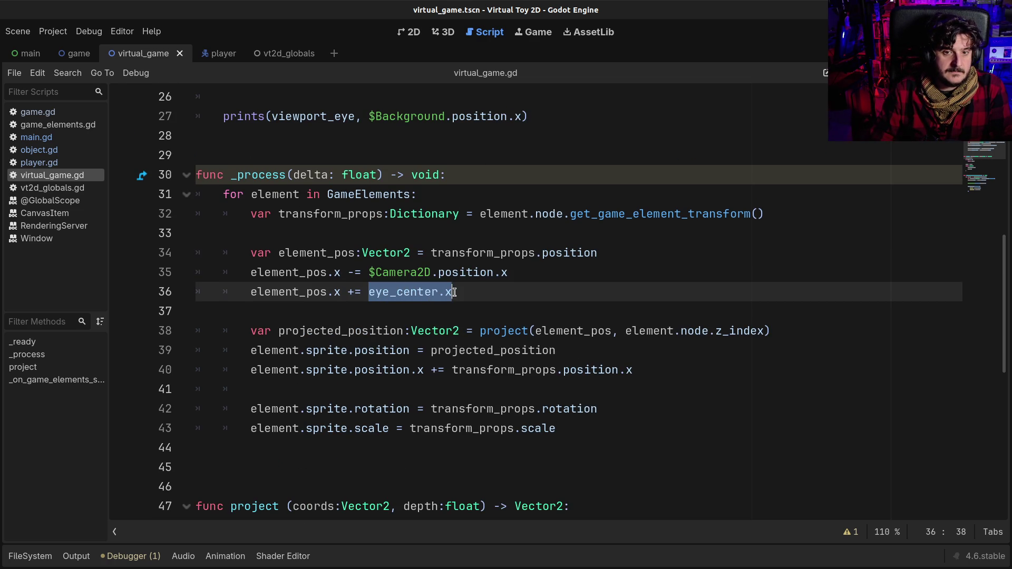
{"action": "scroll", "coordinate": [484, 310], "scroll_direction": "up", "scroll_amount": 8}
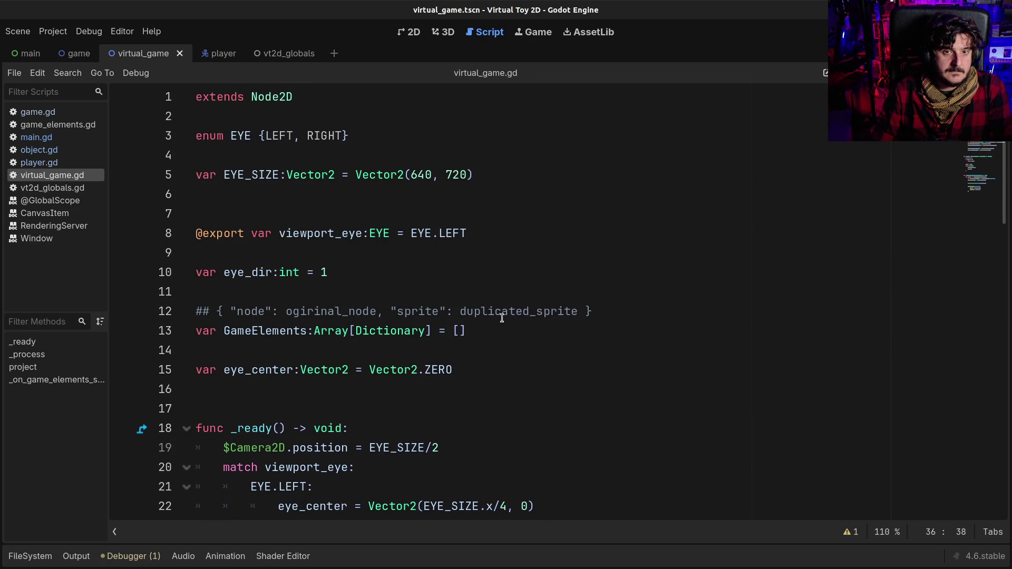
{"action": "scroll", "coordinate": [502, 317], "scroll_direction": "down", "scroll_amount": 5}
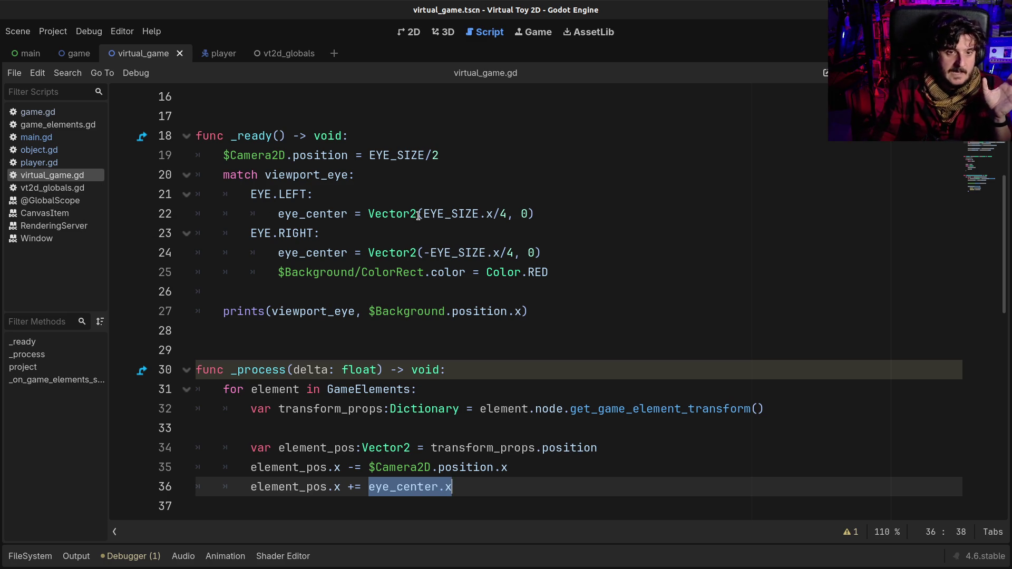
{"action": "double_click", "coordinate": [436, 214]}
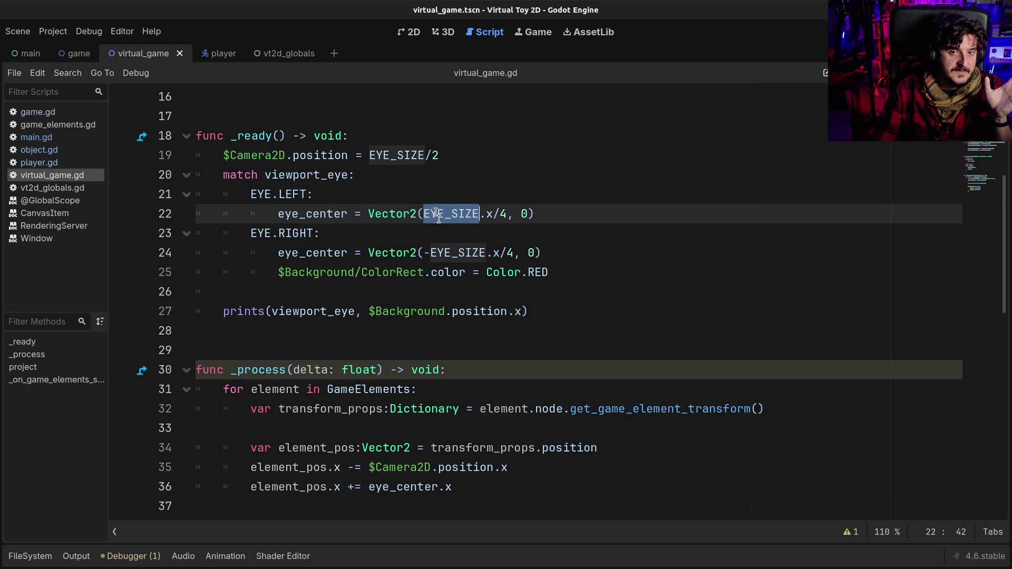
{"action": "double_click", "coordinate": [443, 249]}
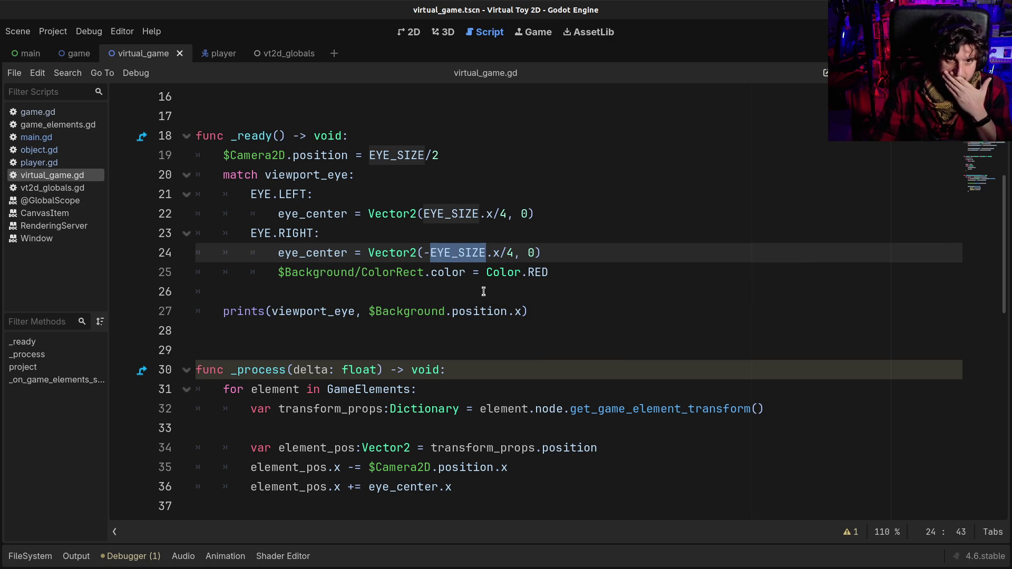
{"action": "scroll", "coordinate": [481, 292], "scroll_direction": "down", "scroll_amount": 5}
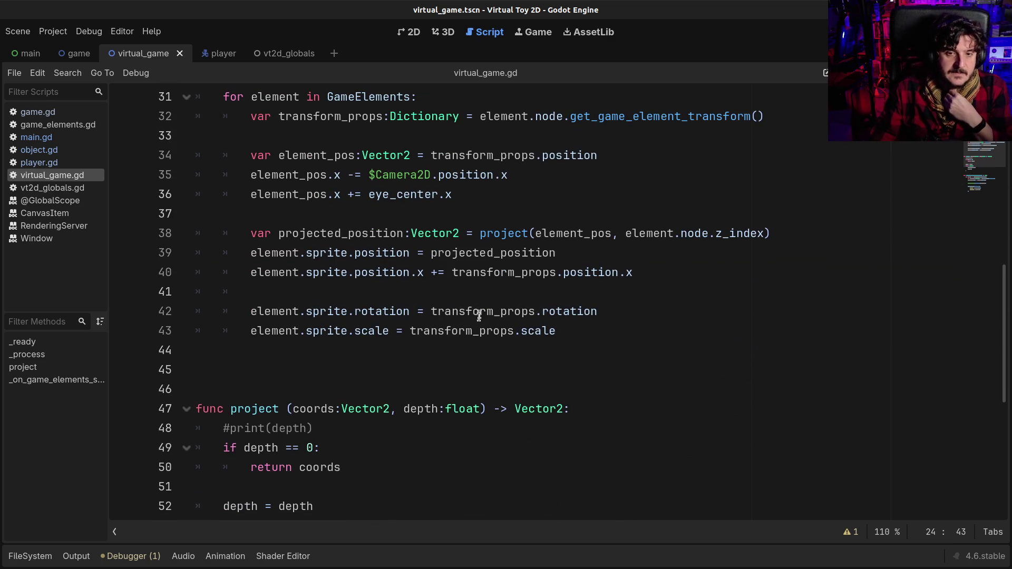
{"action": "left_click", "coordinate": [487, 311]}
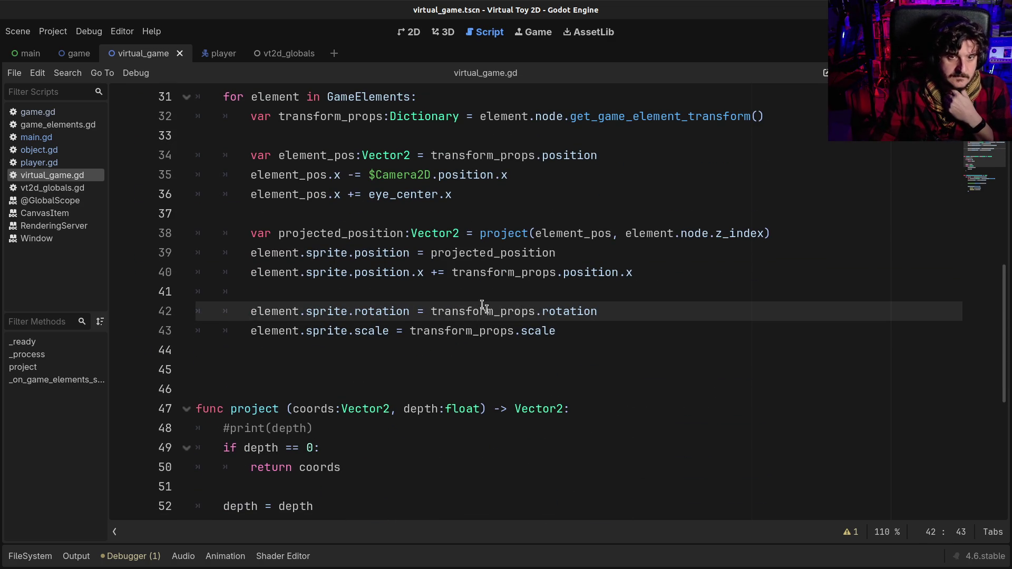
{"action": "left_click_drag", "start_coordinate": [315, 191], "coordinate": [461, 208]}
{"action": "left_click", "coordinate": [462, 204]}
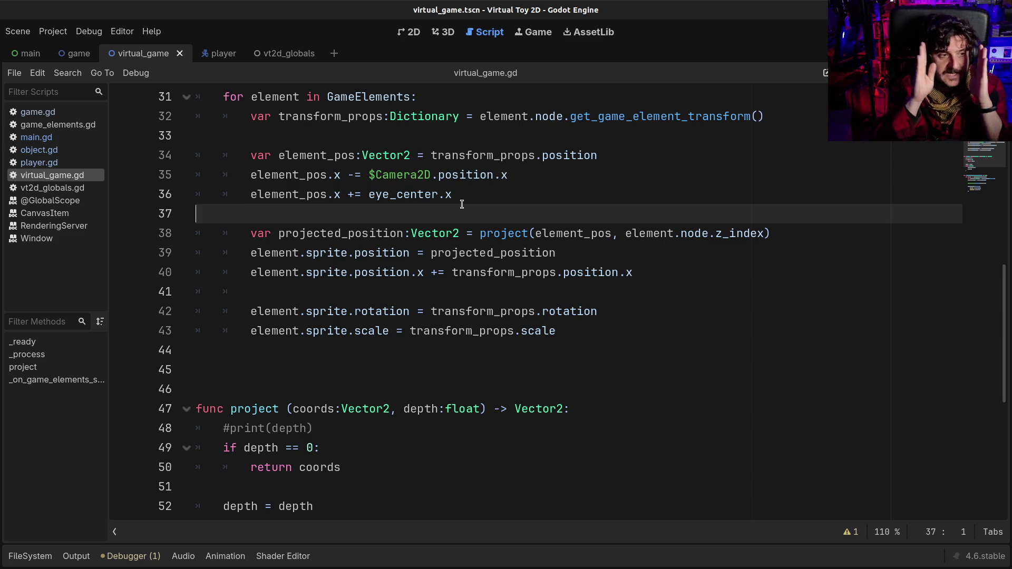
{"action": "left_click", "coordinate": [461, 234]}
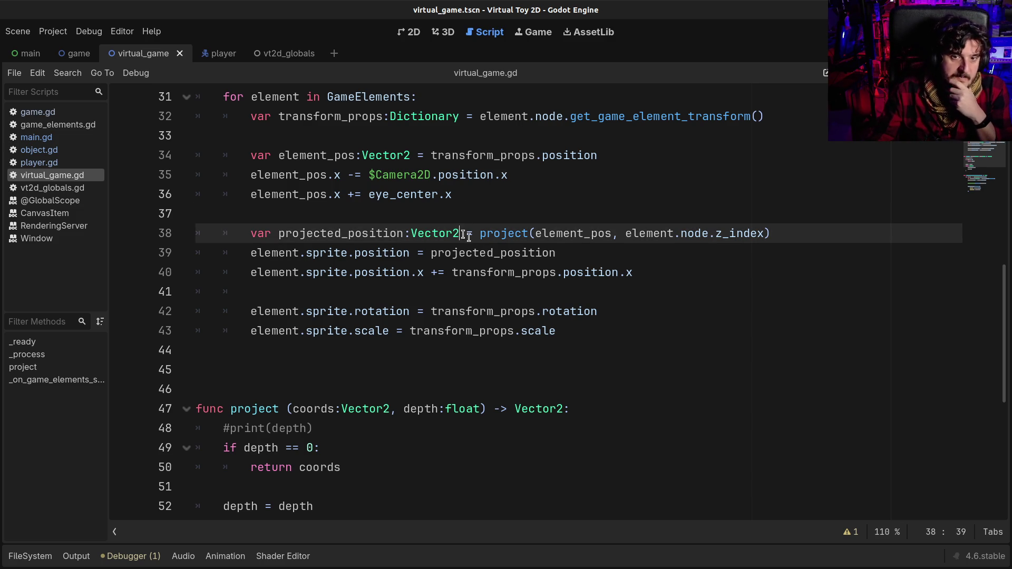
{"action": "left_click_drag", "start_coordinate": [489, 228], "coordinate": [612, 233]}
{"action": "left_click", "coordinate": [652, 234]}
Delete the redundant depth = depth line from project()
{"action": "scroll", "coordinate": [561, 379], "scroll_direction": "down", "scroll_amount": 3}
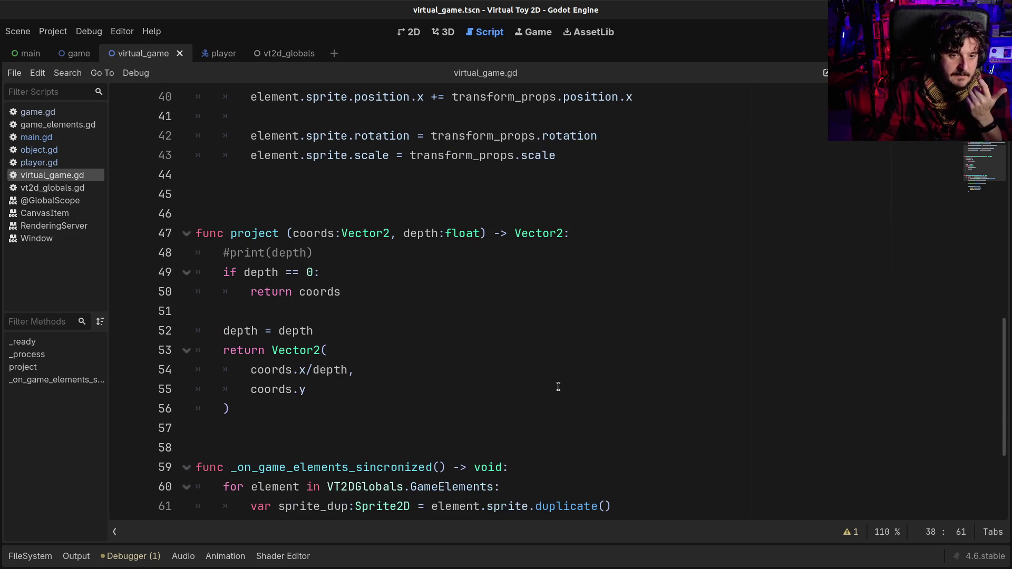
{"action": "left_click_drag", "start_coordinate": [319, 332], "coordinate": [219, 332]}
{"action": "key", "text": "ctrl+shift+k"}
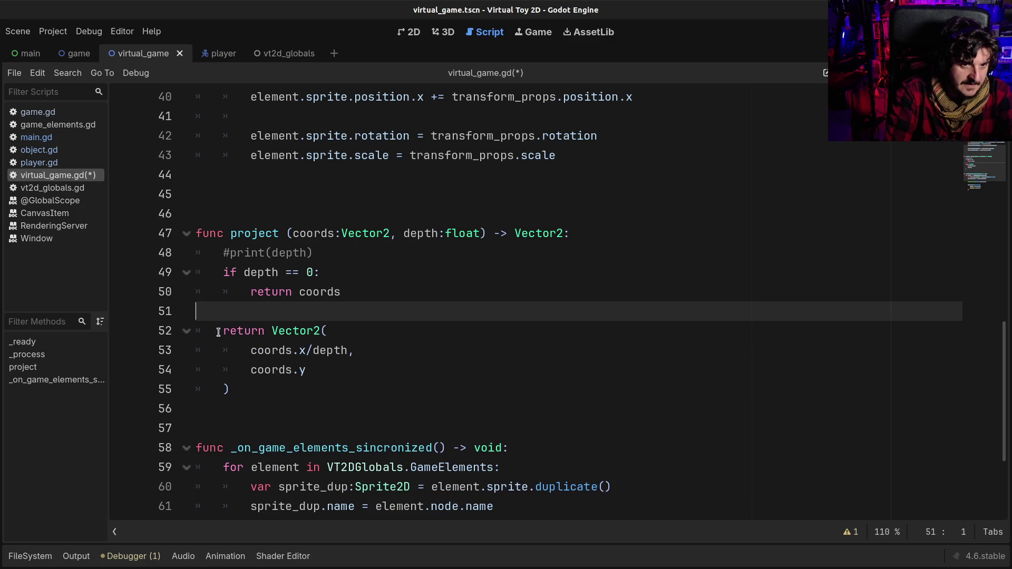
{"action": "left_click", "coordinate": [387, 312]}
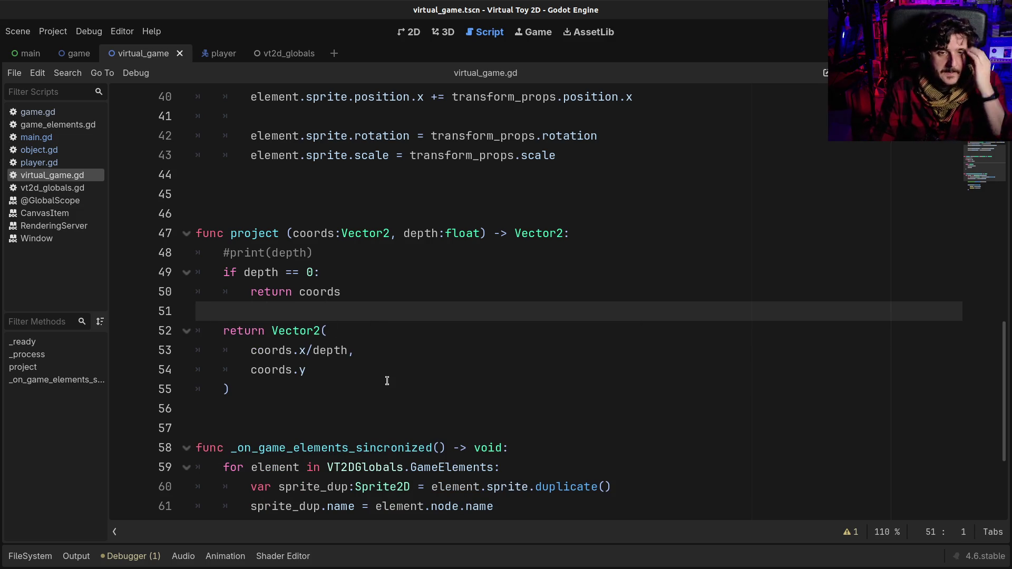
Review line 40's transform_props.position offset and the project call's coords.y
{"action": "scroll", "coordinate": [387, 381], "scroll_direction": "up", "scroll_amount": 1}
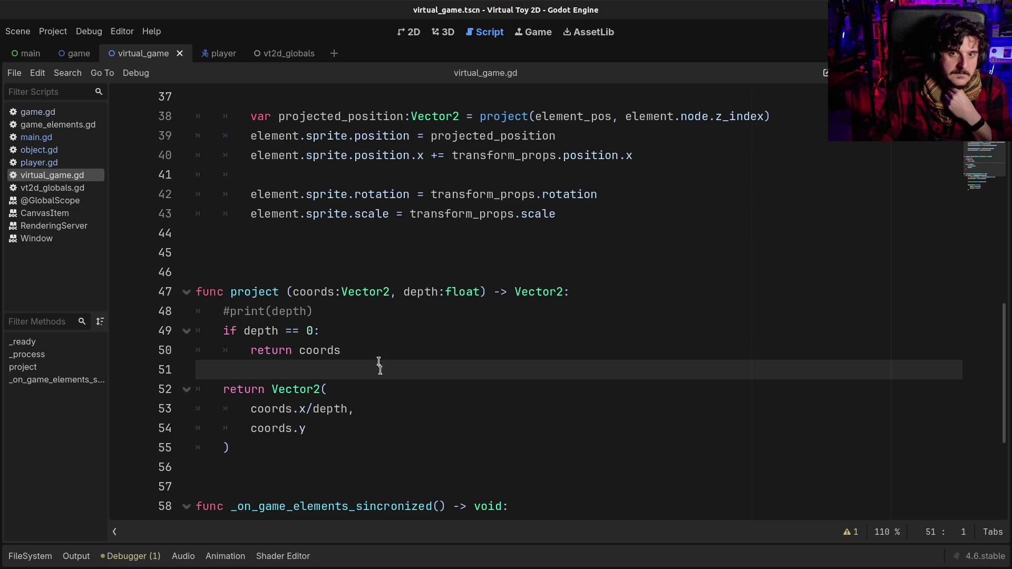
{"action": "left_click", "coordinate": [430, 194]}
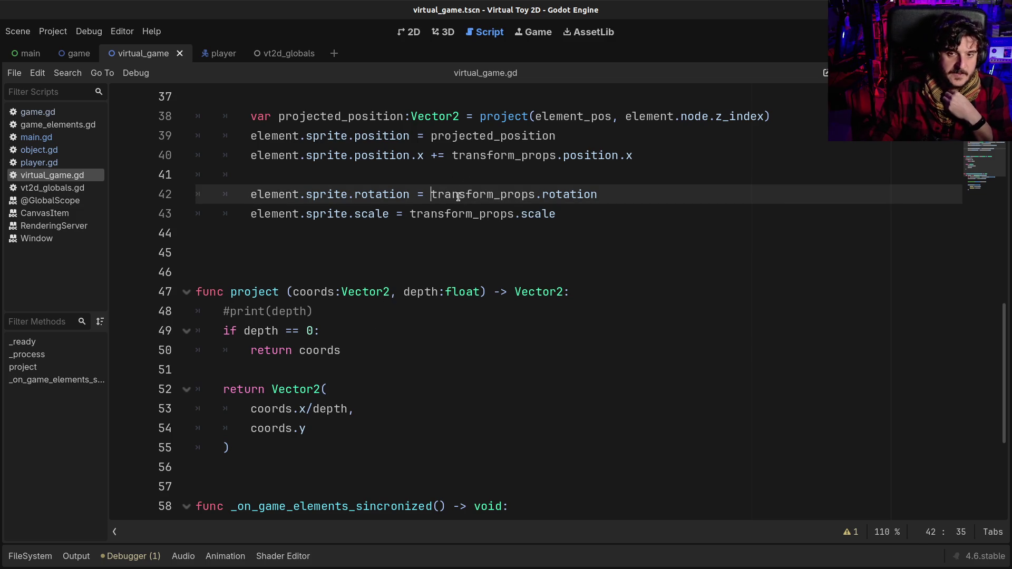
{"action": "left_click", "coordinate": [478, 167]}
{"action": "left_click_drag", "start_coordinate": [460, 155], "coordinate": [626, 155]}
{"action": "left_click", "coordinate": [626, 155]}
{"action": "scroll", "coordinate": [551, 218], "scroll_direction": "up", "scroll_amount": 1}
{"action": "left_click_drag", "start_coordinate": [492, 167], "coordinate": [606, 174]}
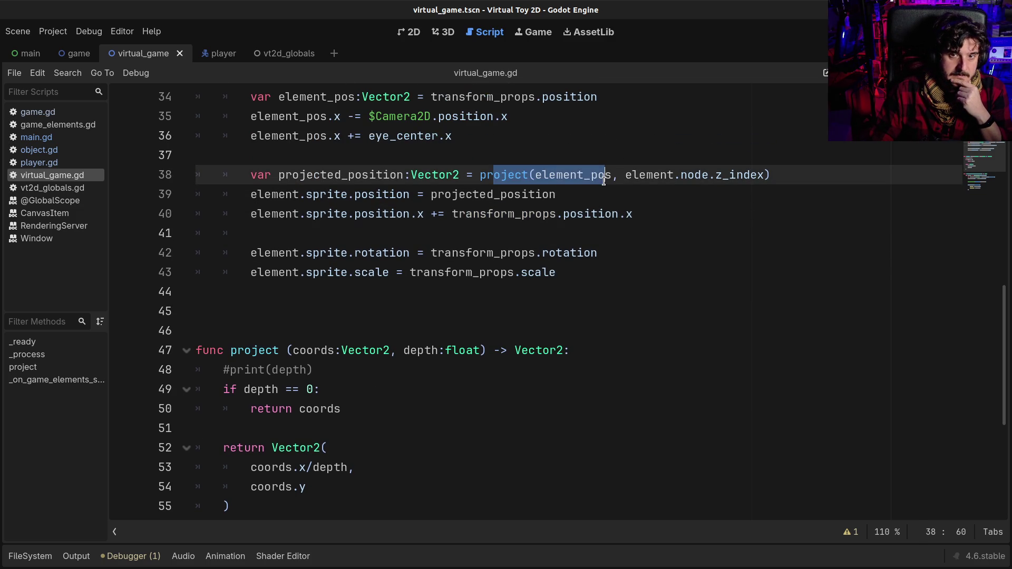
{"action": "left_click", "coordinate": [606, 175]}
{"action": "left_click_drag", "start_coordinate": [293, 416], "coordinate": [300, 486]}
{"action": "left_click", "coordinate": [306, 486]}
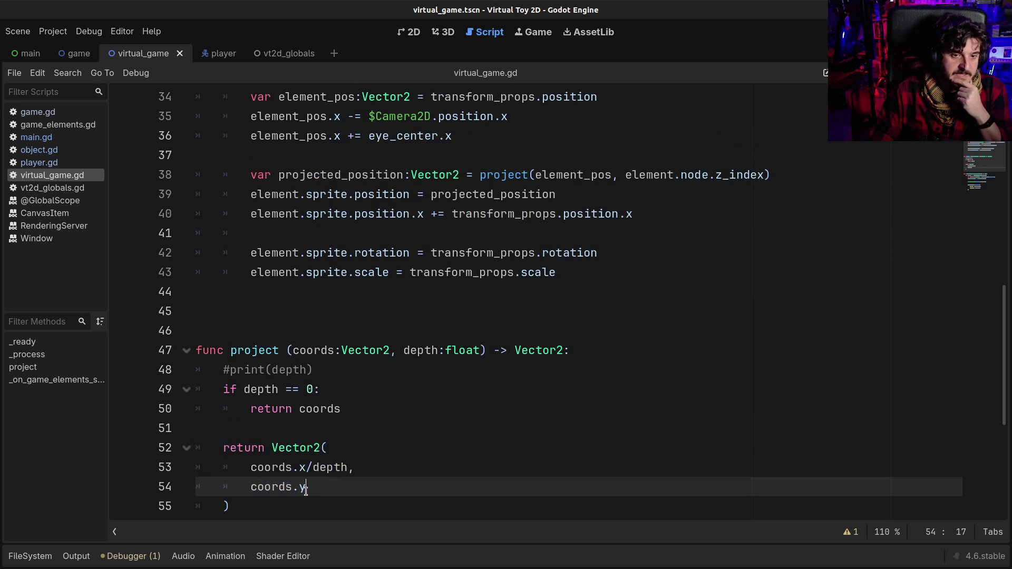
Review project()'s depth == 0 early return and the depth used in the x division
{"action": "scroll", "coordinate": [306, 486], "scroll_direction": "down", "scroll_amount": 1}
{"action": "mouse_move", "coordinate": [238, 330]}
{"action": "left_mouse_down"}
{"action": "mouse_move", "coordinate": [320, 331]}
{"action": "mouse_move", "coordinate": [237, 339]}
{"action": "mouse_move", "coordinate": [216, 330]}
{"action": "left_mouse_up"}
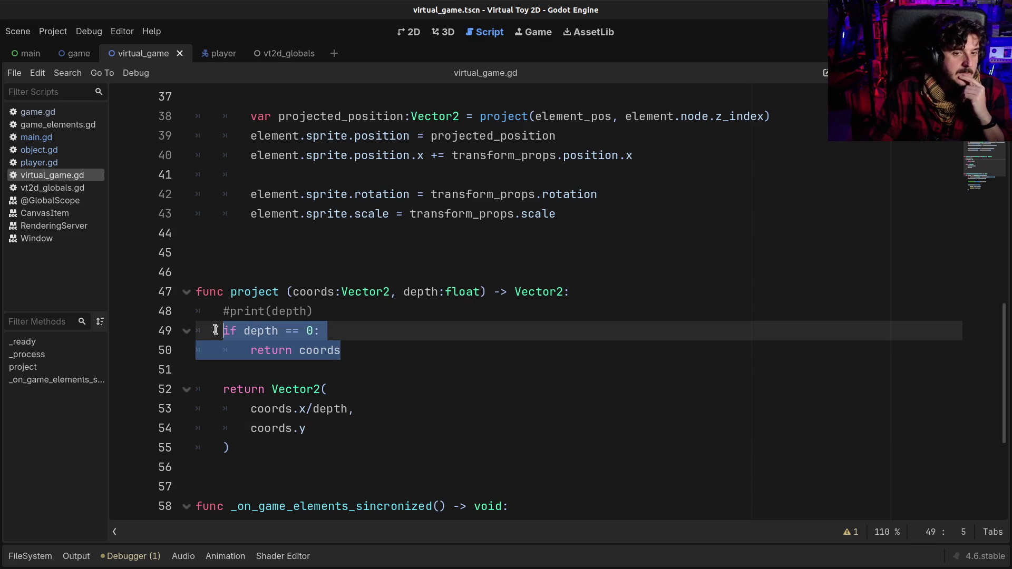
{"action": "left_click", "coordinate": [230, 331]}
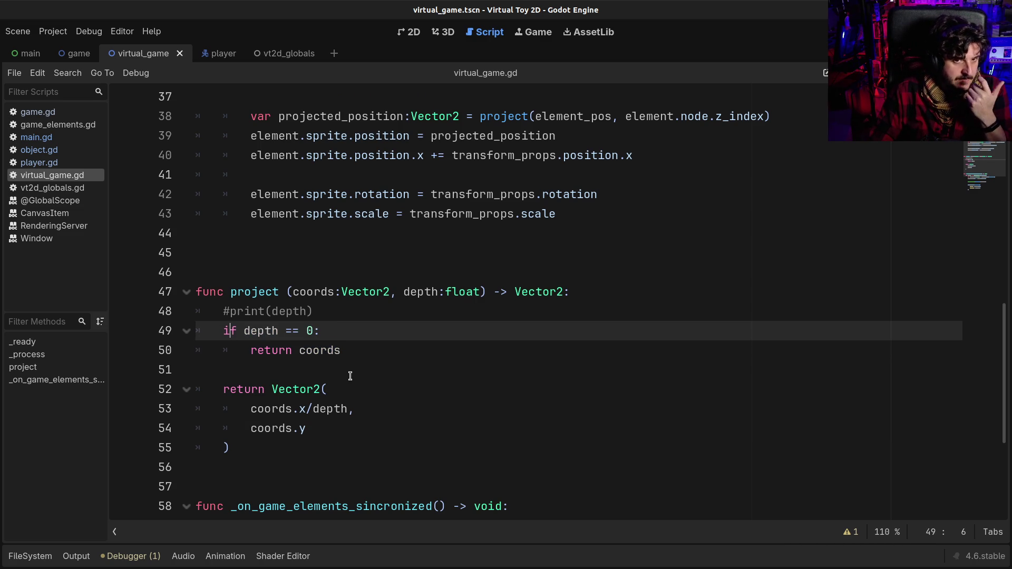
{"action": "left_click", "coordinate": [322, 352]}
{"action": "left_click_drag", "start_coordinate": [342, 352], "coordinate": [205, 331]}
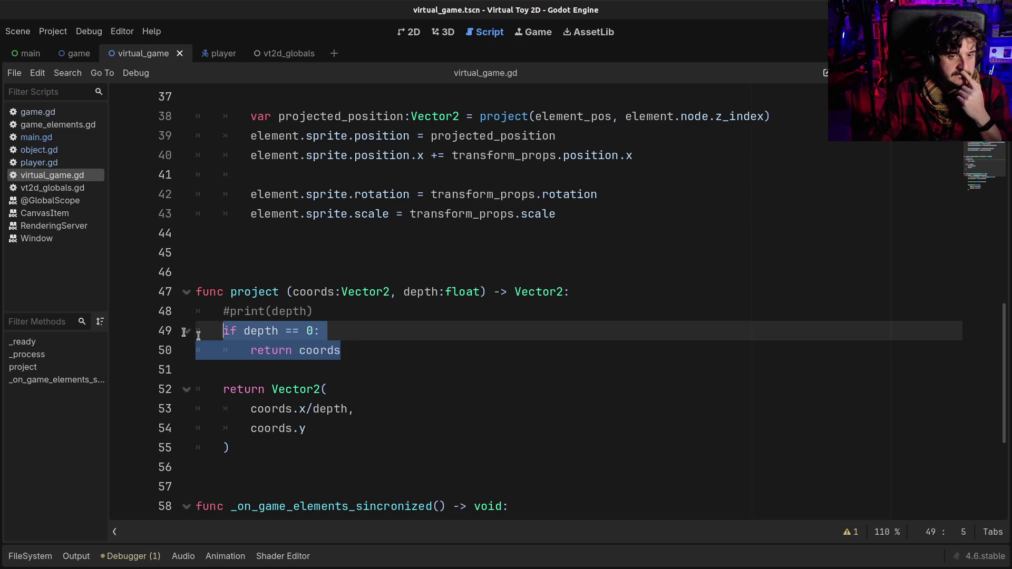
{"action": "left_click", "coordinate": [260, 331]}
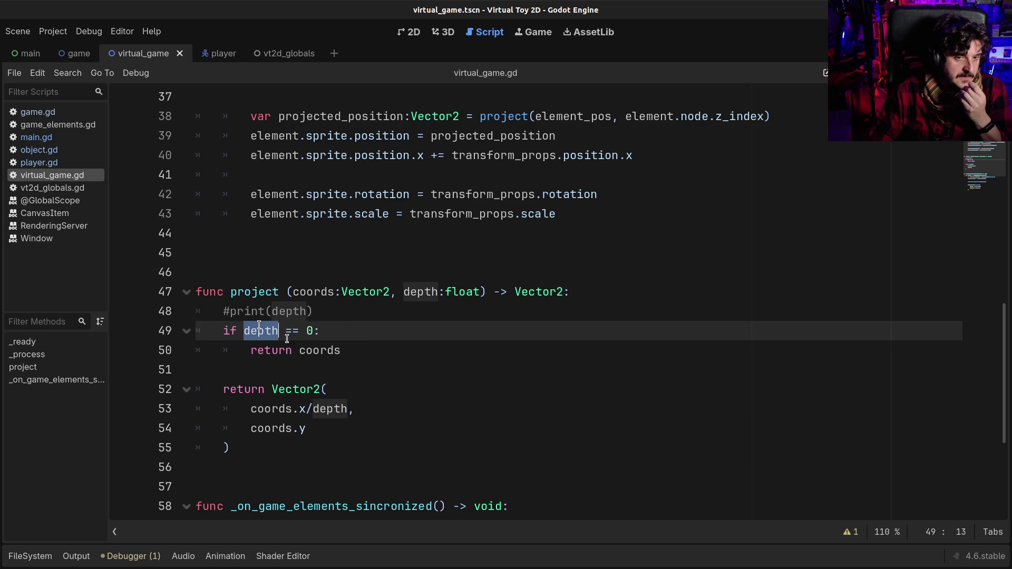
{"action": "double_click", "coordinate": [330, 409]}
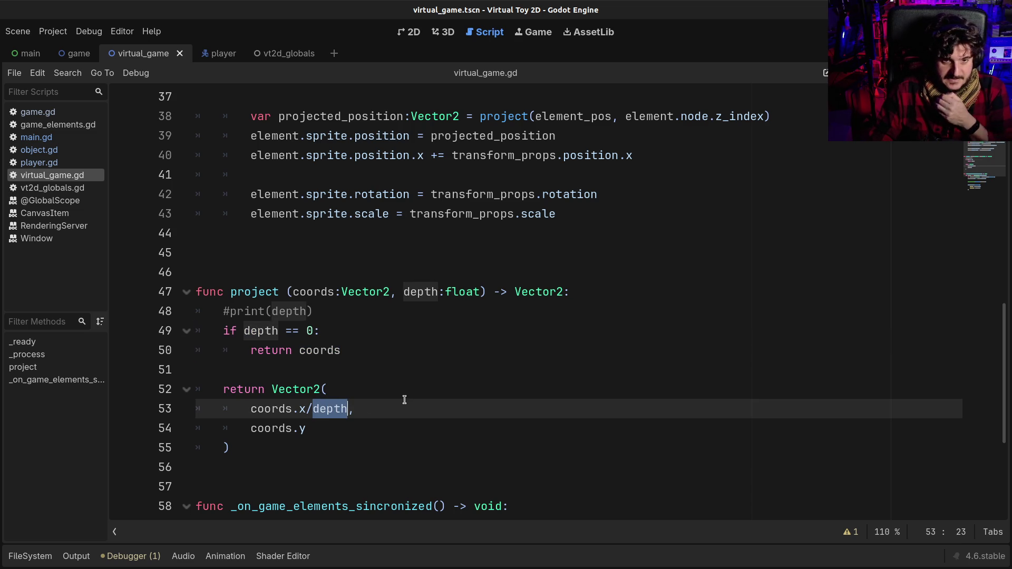
{"action": "scroll", "coordinate": [404, 396], "scroll_direction": "up", "scroll_amount": 1}
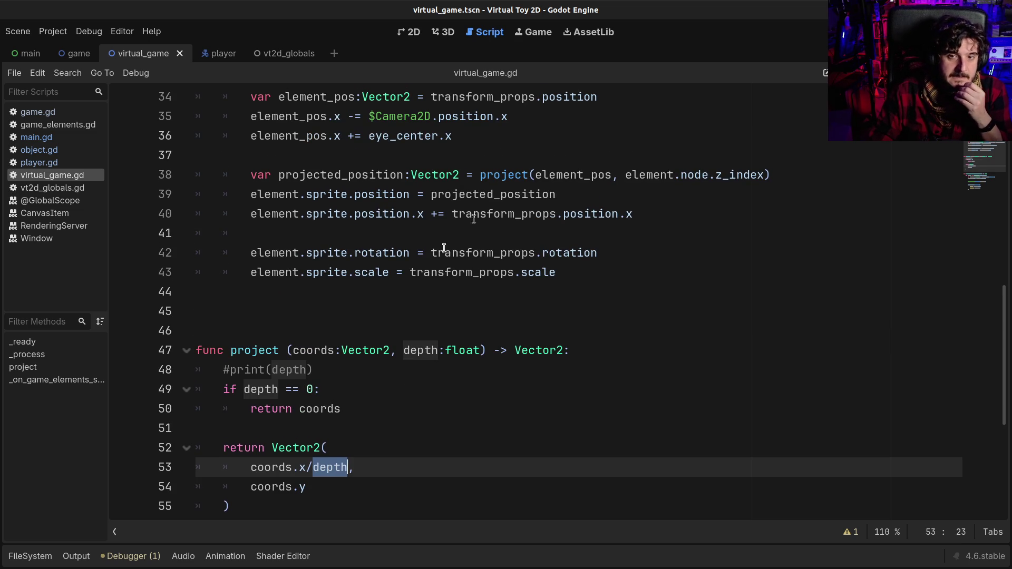
Examine line 38's project call with its element.node.z_index argument and line 39's assignment
{"action": "left_click_drag", "start_coordinate": [323, 174], "coordinate": [738, 174]}
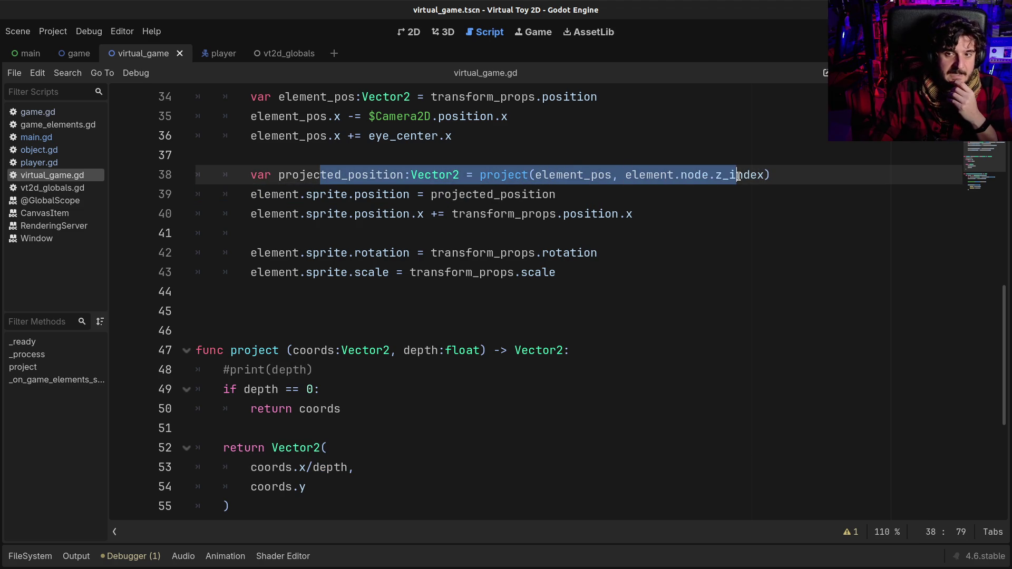
{"action": "left_click", "coordinate": [738, 175]}
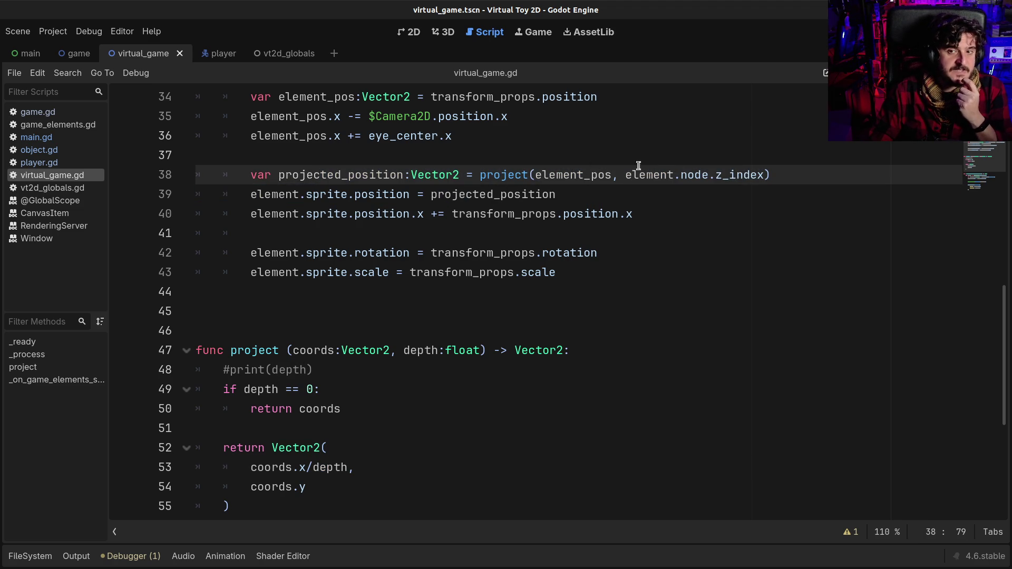
{"action": "left_click_drag", "start_coordinate": [632, 175], "coordinate": [765, 175]}
{"action": "left_click", "coordinate": [764, 174]}
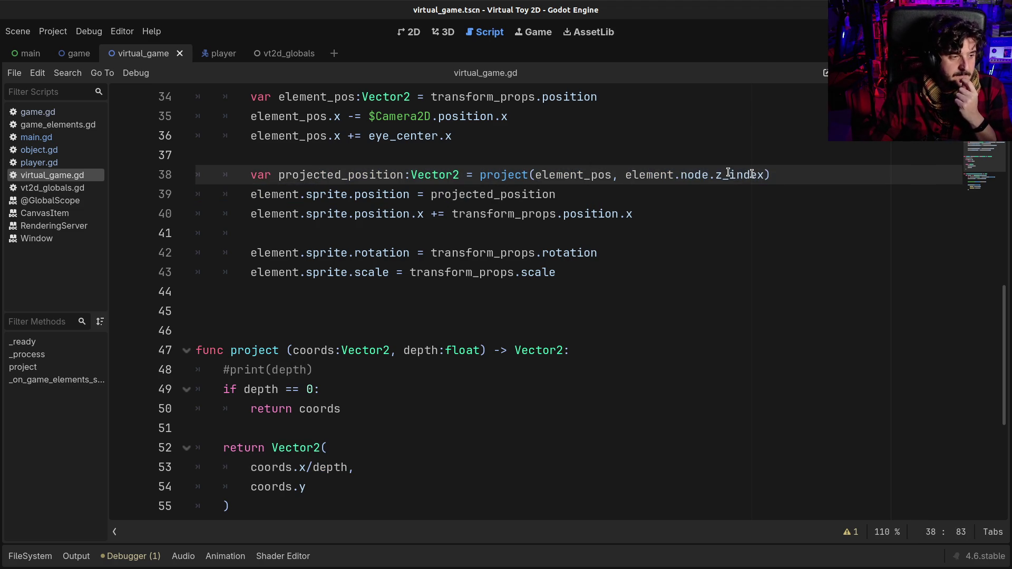
{"action": "left_click", "coordinate": [519, 214]}
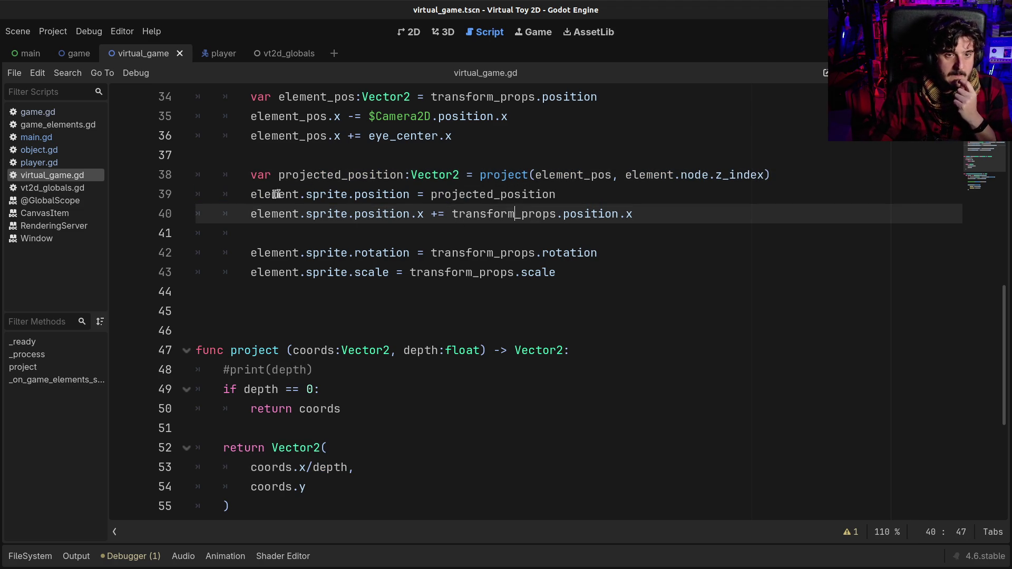
{"action": "mouse_move", "coordinate": [260, 195]}
{"action": "left_mouse_down"}
{"action": "mouse_move", "coordinate": [521, 194]}
{"action": "mouse_move", "coordinate": [355, 194]}
{"action": "left_mouse_up"}
{"action": "left_click", "coordinate": [521, 194]}
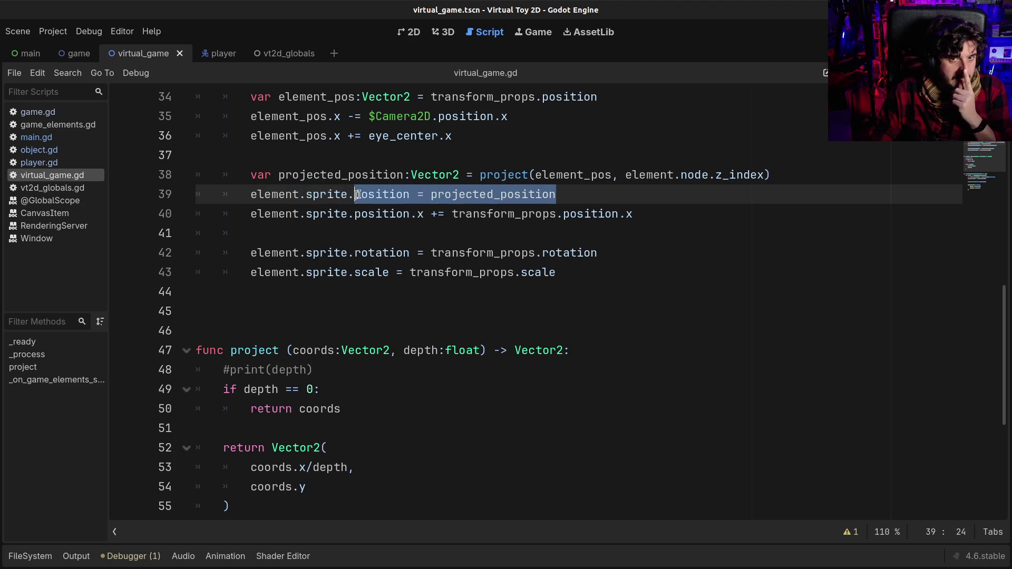
Trace every use of projected_position across lines 38 and 39
{"action": "double_click", "coordinate": [317, 169]}
{"action": "double_click", "coordinate": [459, 194]}
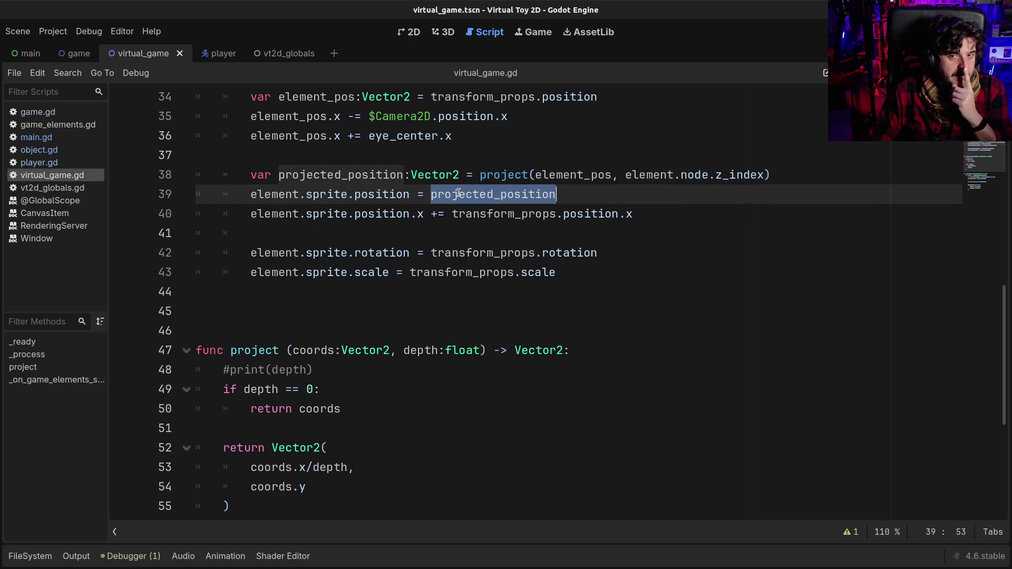
{"action": "double_click", "coordinate": [335, 174]}
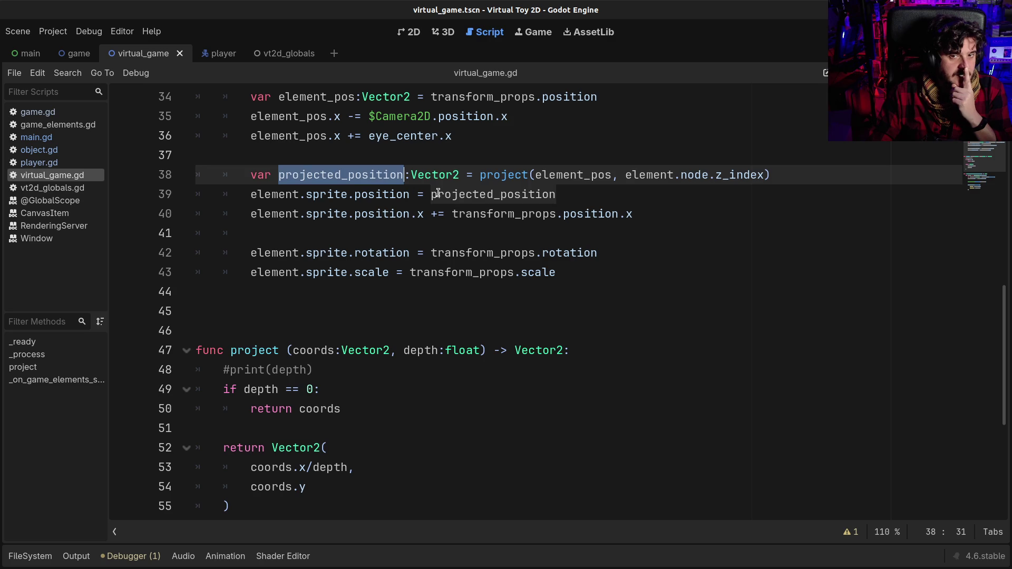
{"action": "double_click", "coordinate": [455, 195]}
{"action": "left_click_drag", "start_coordinate": [250, 195], "coordinate": [399, 192]}
{"action": "left_click_drag", "start_coordinate": [306, 214], "coordinate": [626, 214]}
{"action": "scroll", "coordinate": [633, 238], "scroll_direction": "up", "scroll_amount": 1}
{"action": "scroll", "coordinate": [632, 238], "scroll_direction": "up", "scroll_amount": 1}
{"action": "scroll", "coordinate": [473, 236], "scroll_direction": "up", "scroll_amount": 1}
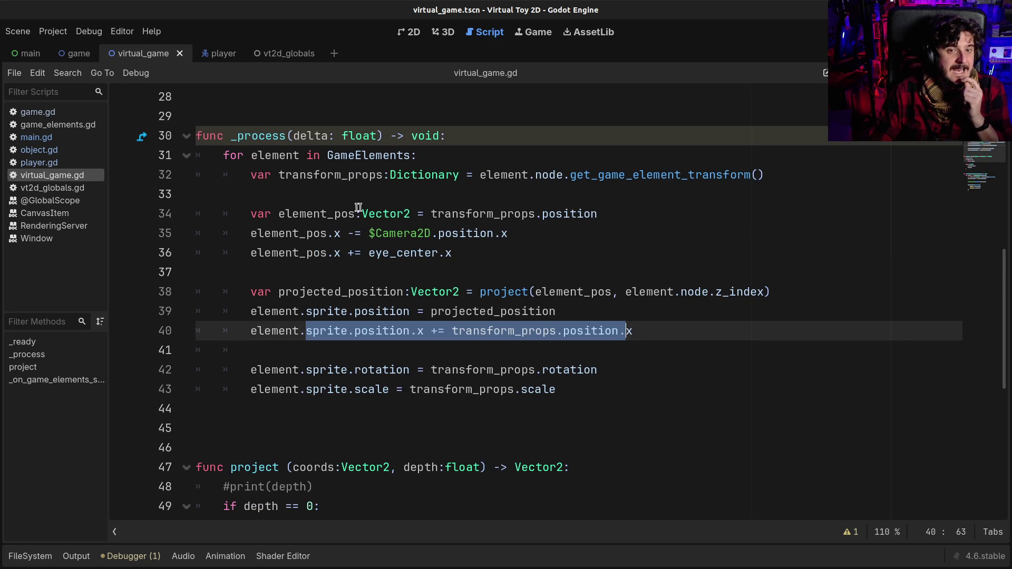
{"action": "left_click_drag", "start_coordinate": [438, 213], "coordinate": [598, 213]}
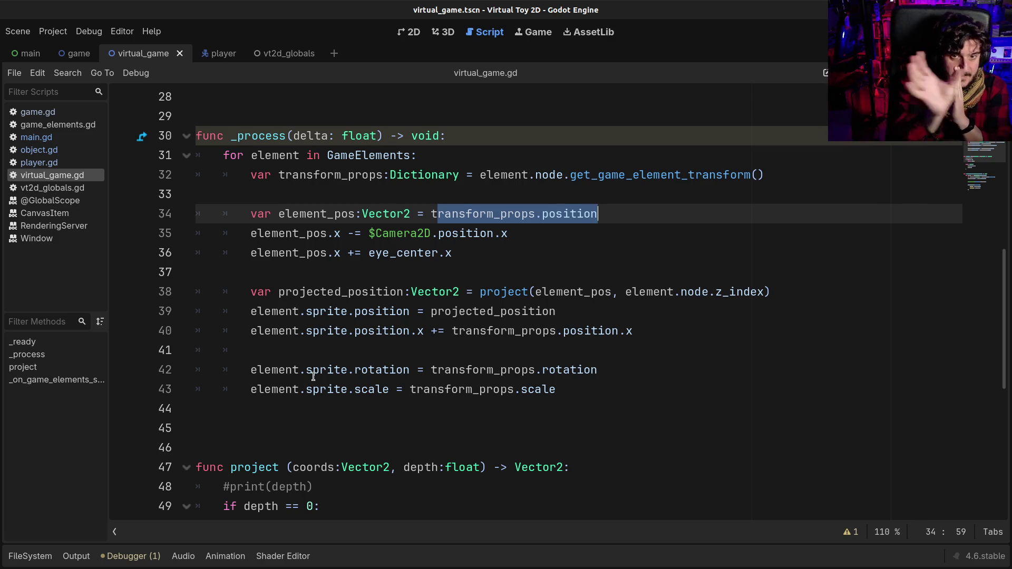
{"action": "left_click", "coordinate": [345, 292]}
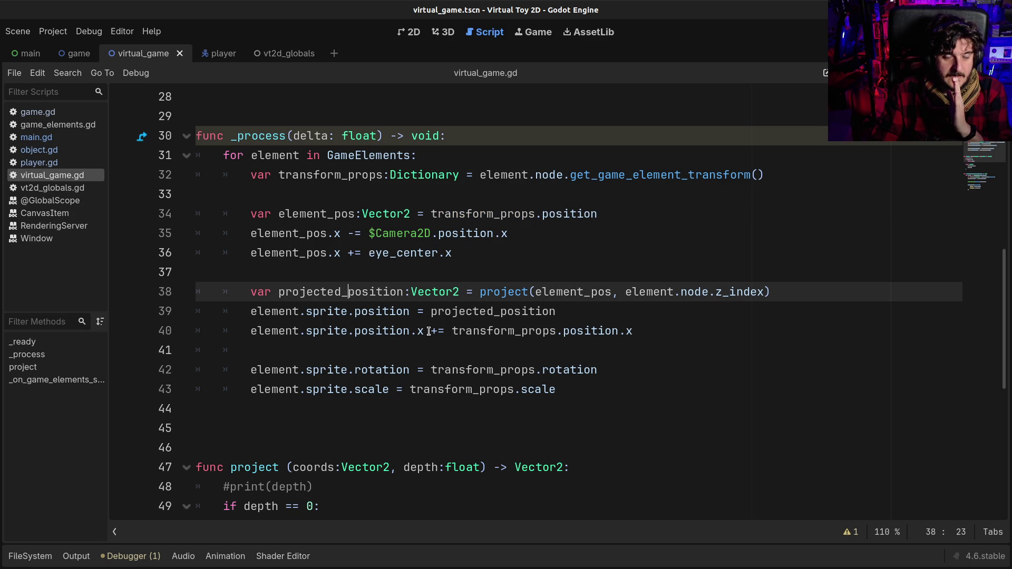
{"action": "mouse_move", "coordinate": [449, 331]}
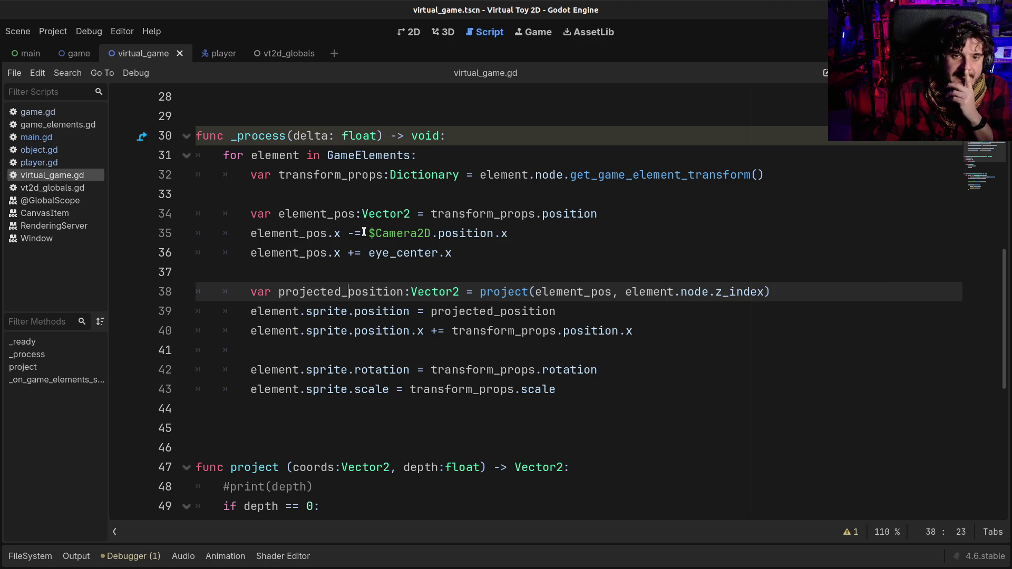
{"action": "left_click_drag", "start_coordinate": [369, 233], "coordinate": [508, 232]}
{"action": "left_click", "coordinate": [509, 232]}
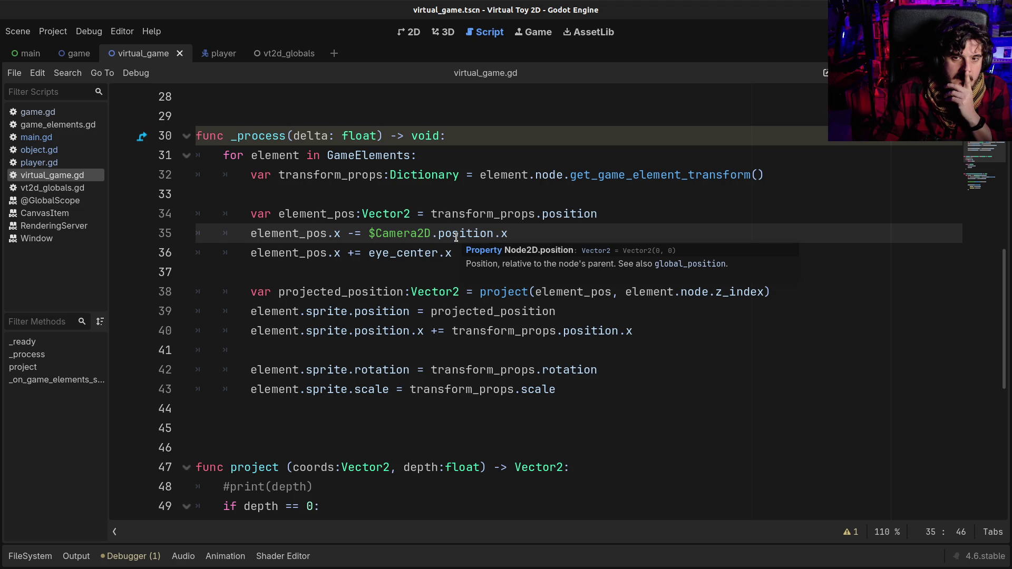
{"action": "left_click", "coordinate": [457, 235]}
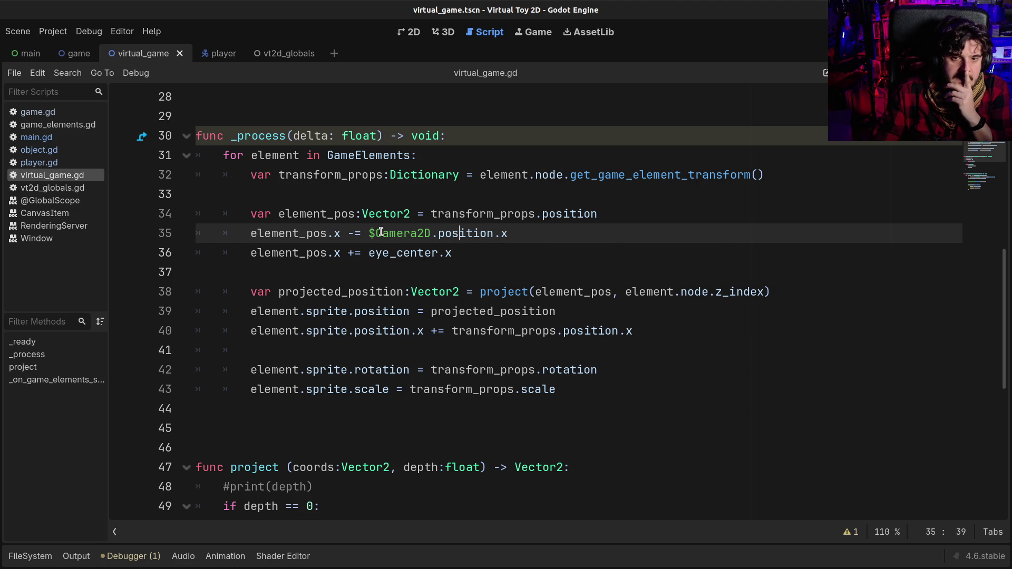
{"action": "left_click", "coordinate": [333, 253]}
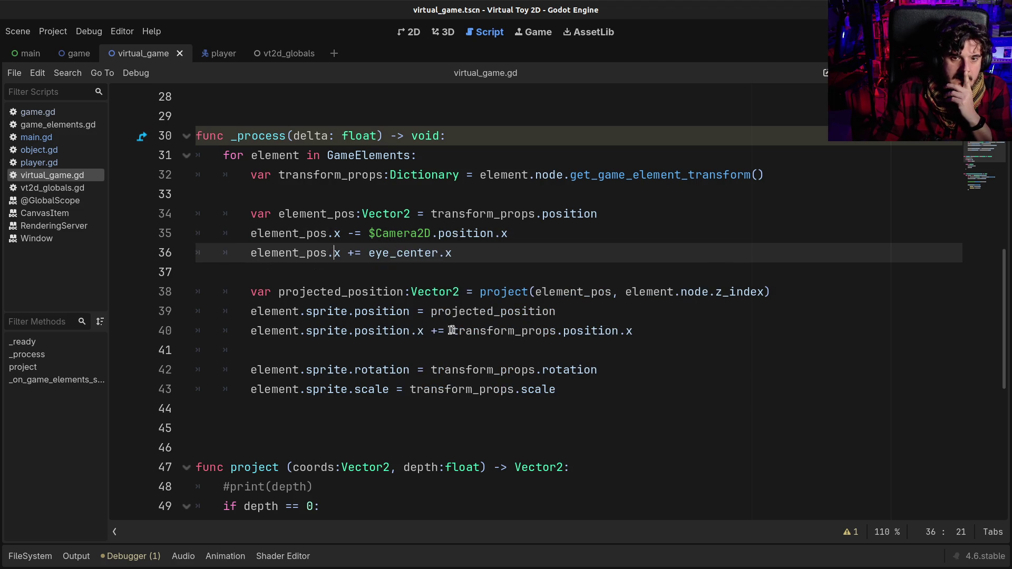
{"action": "left_click_drag", "start_coordinate": [452, 330], "coordinate": [640, 325]}
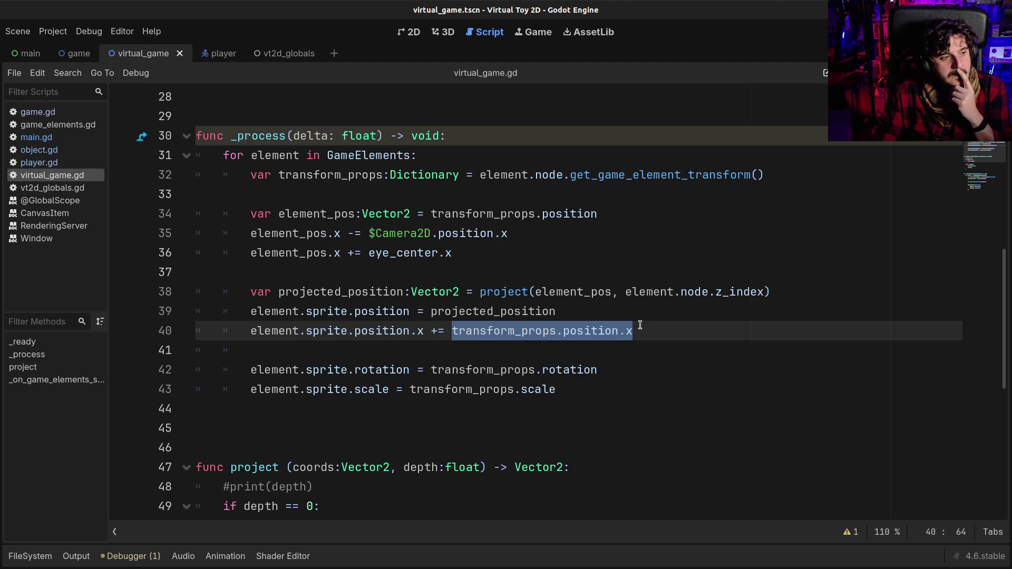
{"action": "left_click_drag", "start_coordinate": [369, 234], "coordinate": [535, 237]}
{"action": "left_click_drag", "start_coordinate": [452, 331], "coordinate": [662, 325]}
Paste $Camera2D.position.x over line 40's offset and run the game to test it
{"action": "type", "text": "$Camera2D.position.x"}
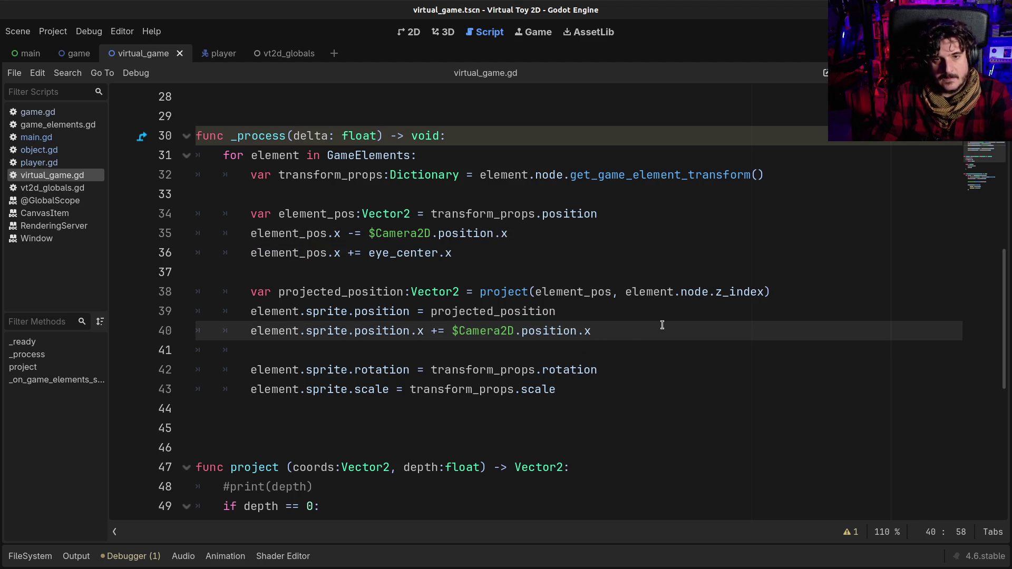
{"action": "key", "text": "F5"}
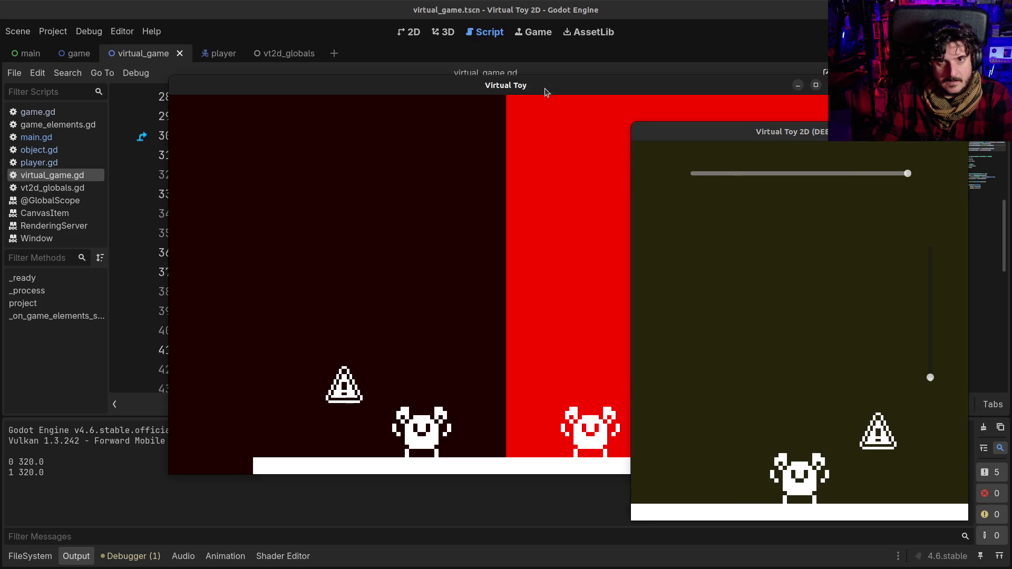
{"action": "left_click_drag", "start_coordinate": [545, 87], "coordinate": [412, 84]}
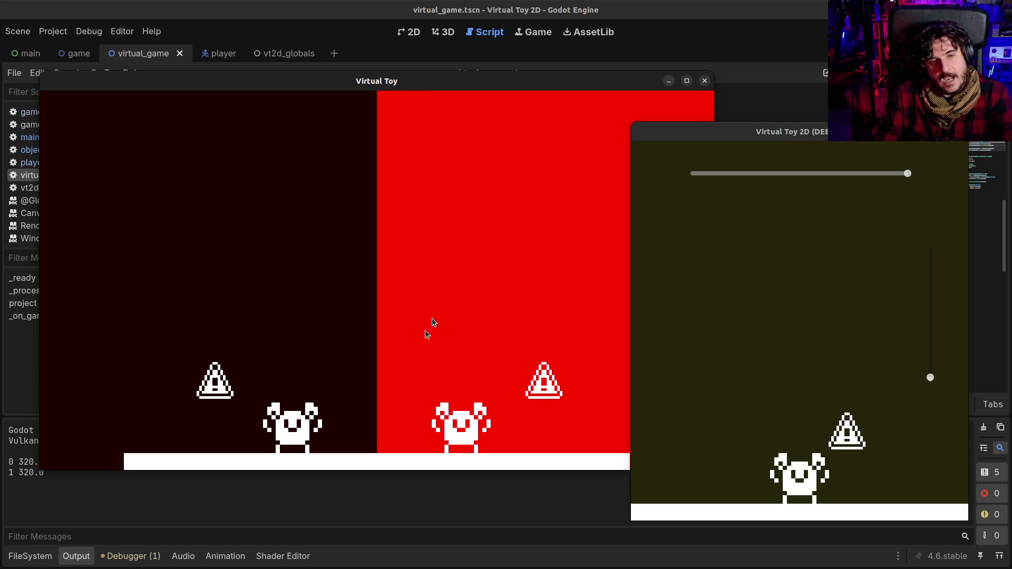
Stop the game and undo the camera offset on line 40
{"action": "key", "text": "F8"}
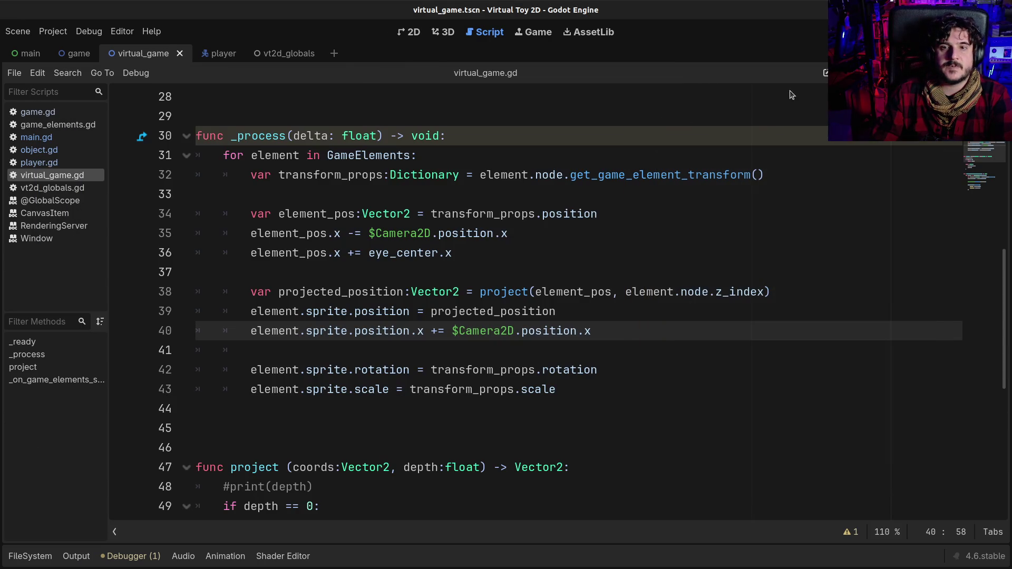
{"action": "left_click", "coordinate": [449, 292]}
{"action": "key", "text": "ctrl+z"}
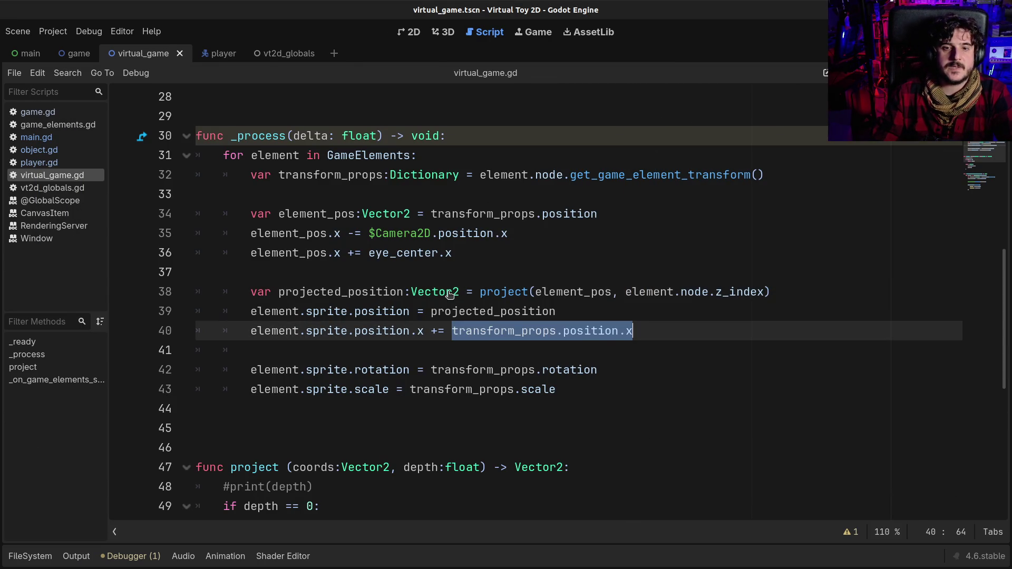
Check that line 40 again adds transform_props.position.x to each sprite's x
{"action": "left_click", "coordinate": [477, 331]}
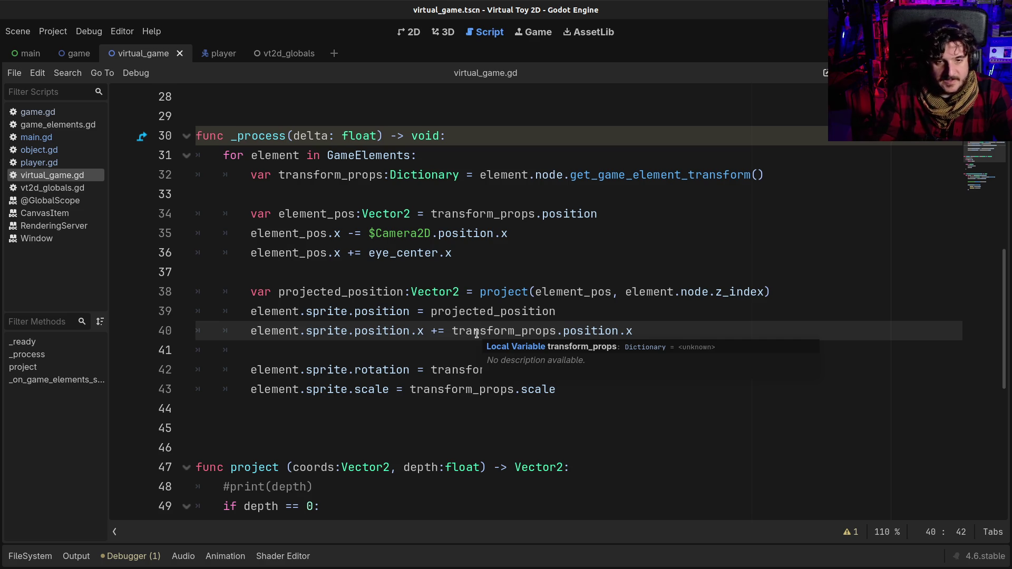
{"action": "double_click", "coordinate": [476, 334]}
{"action": "key", "text": "Right"}
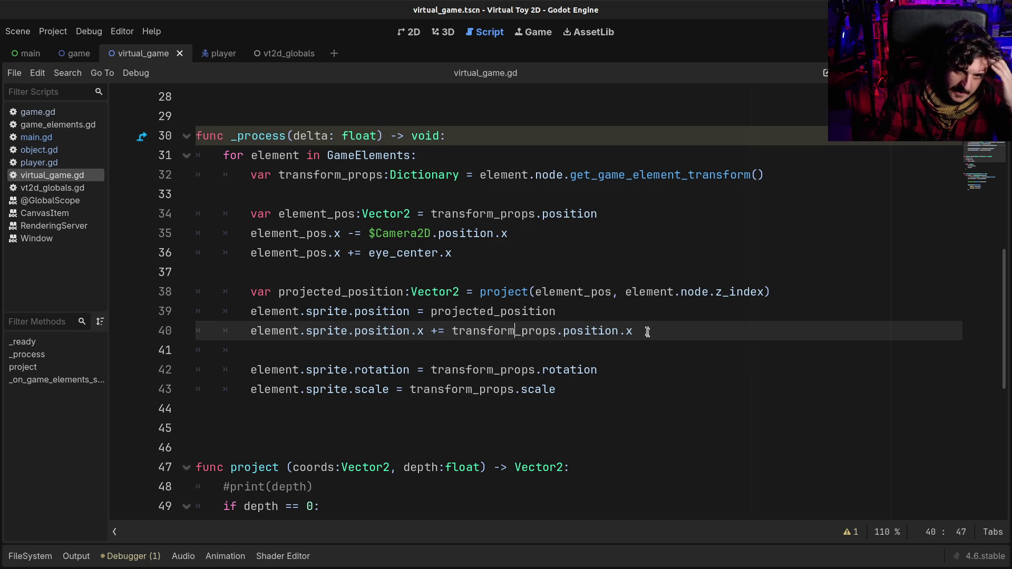
{"action": "left_click_drag", "start_coordinate": [647, 331], "coordinate": [283, 339]}
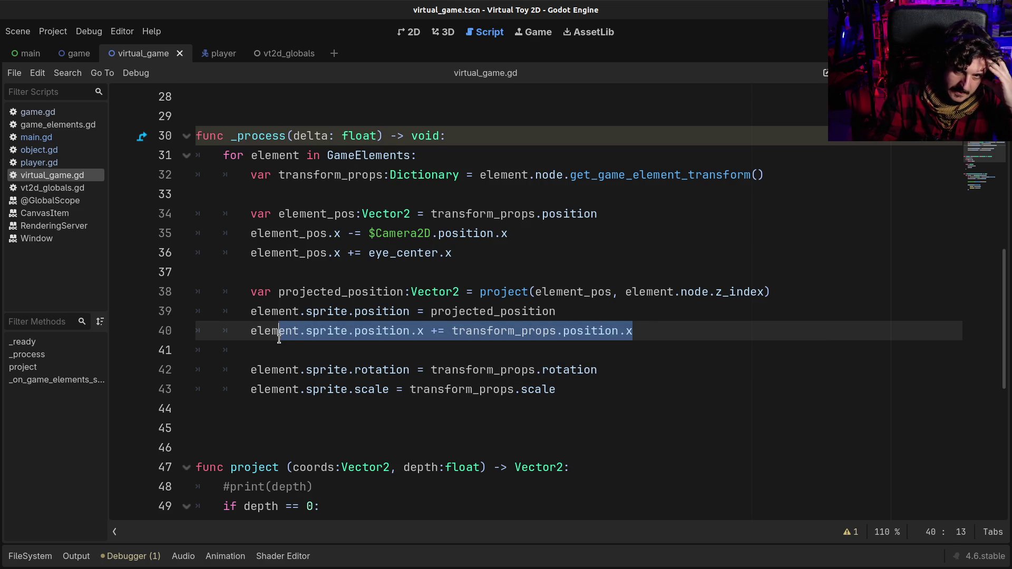
{"action": "left_click", "coordinate": [279, 334]}
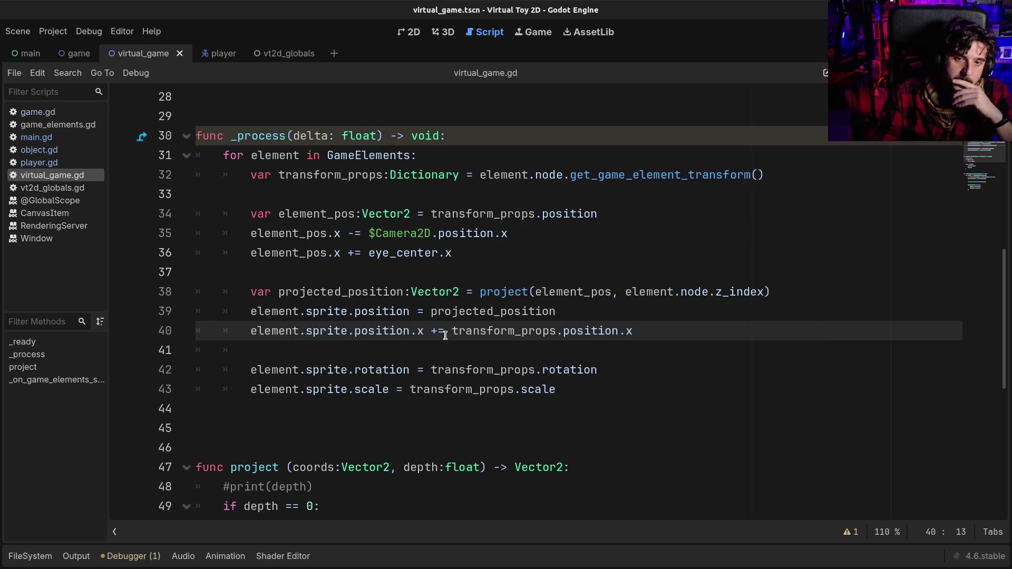
{"action": "left_click_drag", "start_coordinate": [452, 333], "coordinate": [678, 331]}
{"action": "left_click", "coordinate": [679, 330]}
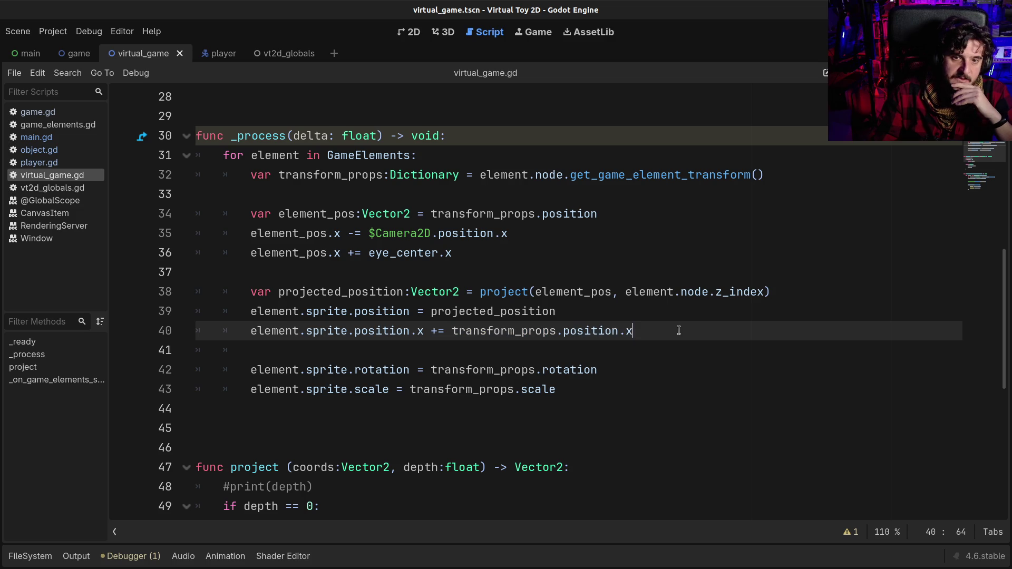
{"action": "left_click", "coordinate": [549, 331]}
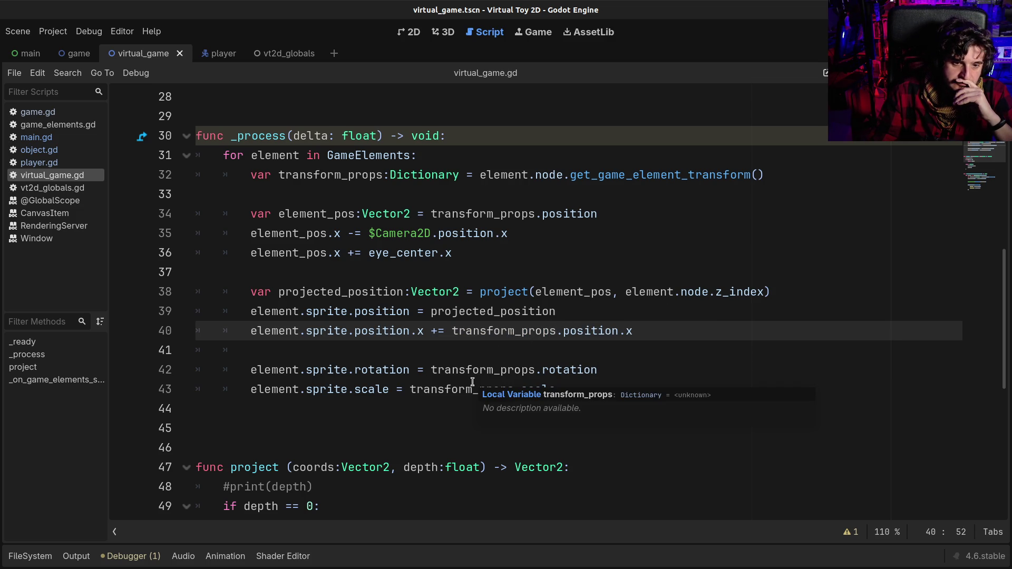
Delete the extra blank line 45 after the _process loop
{"action": "left_click", "coordinate": [360, 421]}
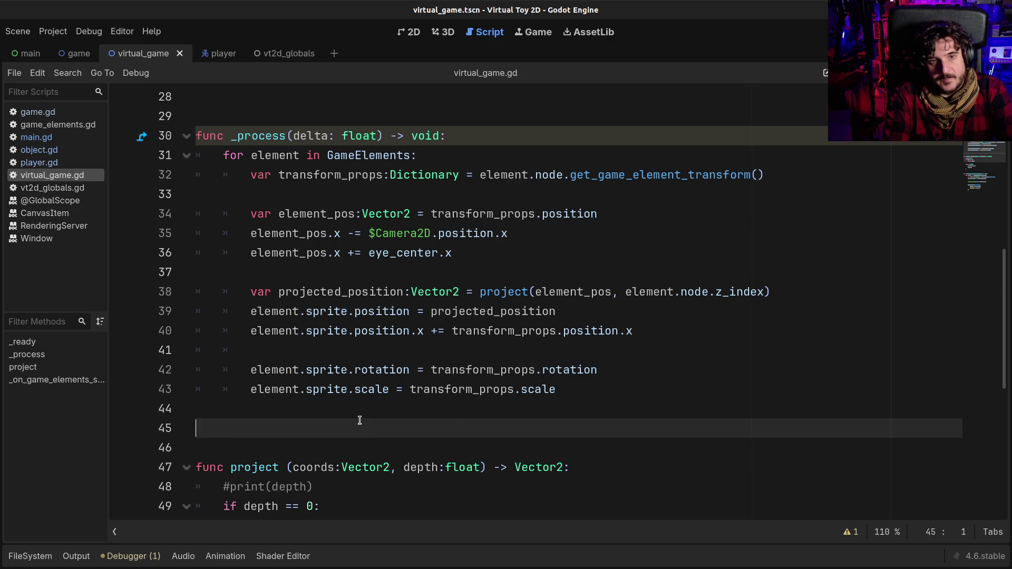
{"action": "key", "text": "BackSpace"}
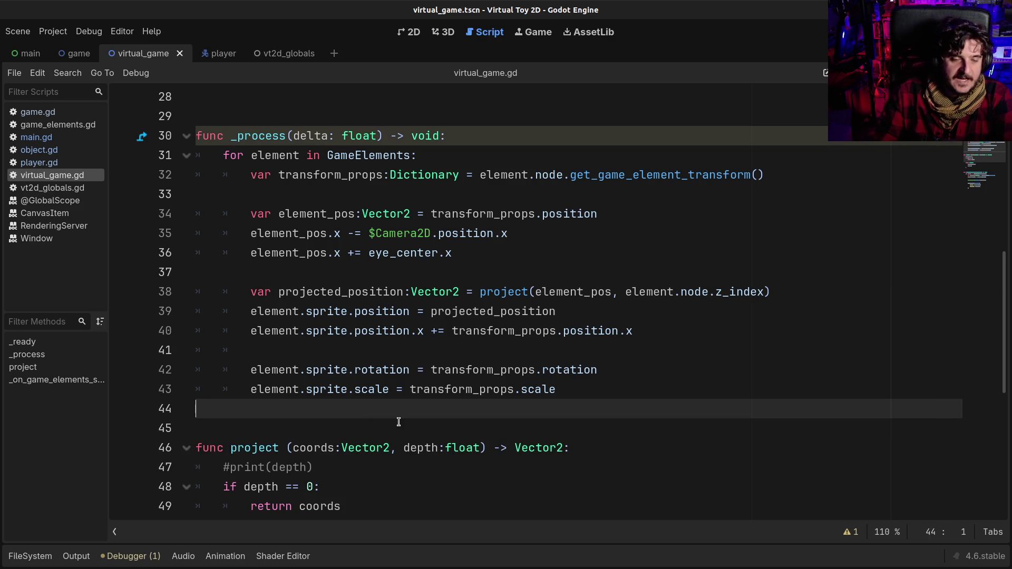
{"action": "left_click_drag", "start_coordinate": [598, 391], "coordinate": [196, 291]}
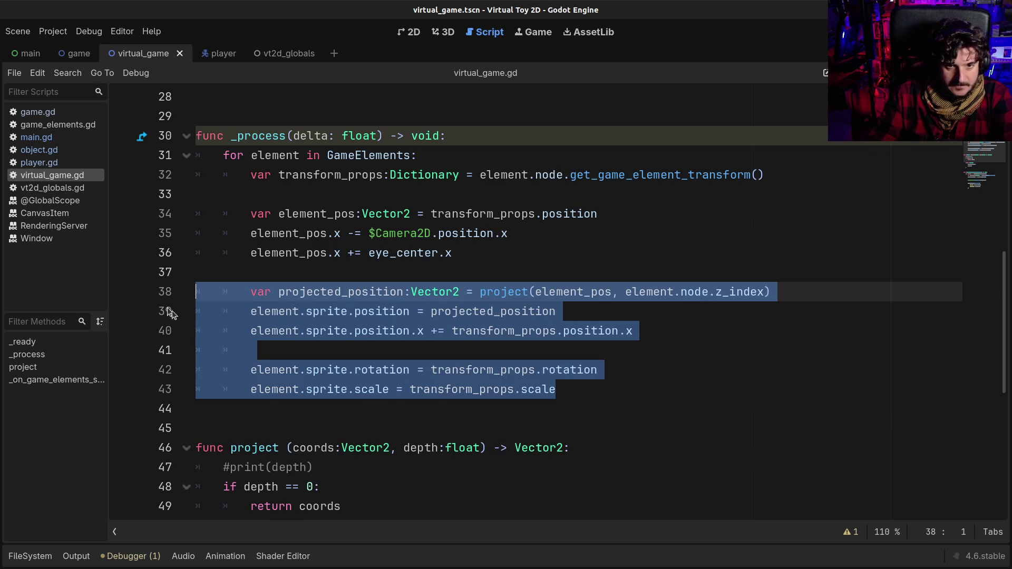
{"action": "left_click", "coordinate": [430, 311]}
Run the game and arrange the Virtual Toy window top-left with the debug window beside it
{"action": "key", "text": "F5"}
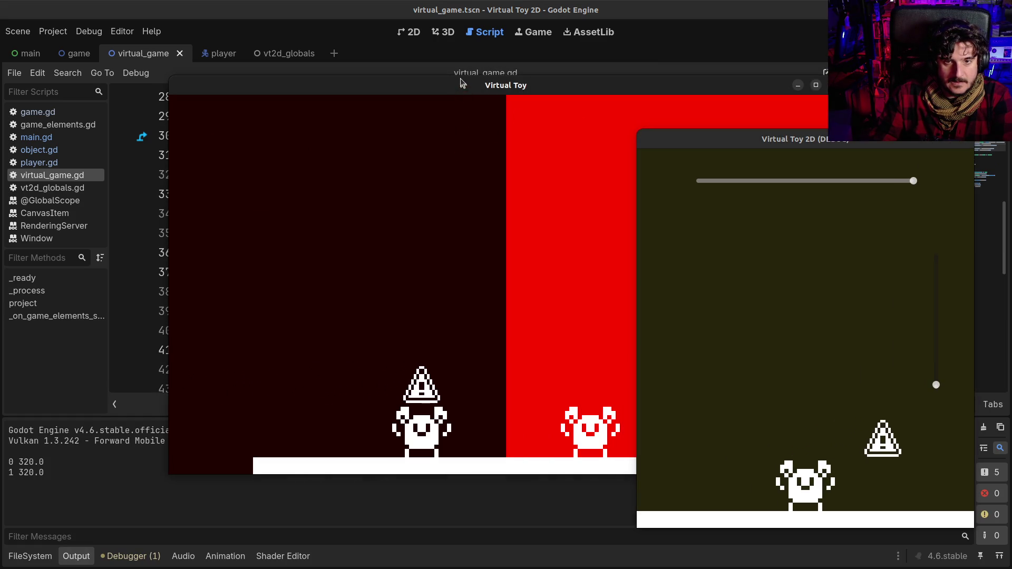
{"action": "mouse_move", "coordinate": [462, 82]}
{"action": "left_mouse_down"}
{"action": "mouse_move", "coordinate": [383, 66]}
{"action": "mouse_move", "coordinate": [323, 32]}
{"action": "left_mouse_up"}
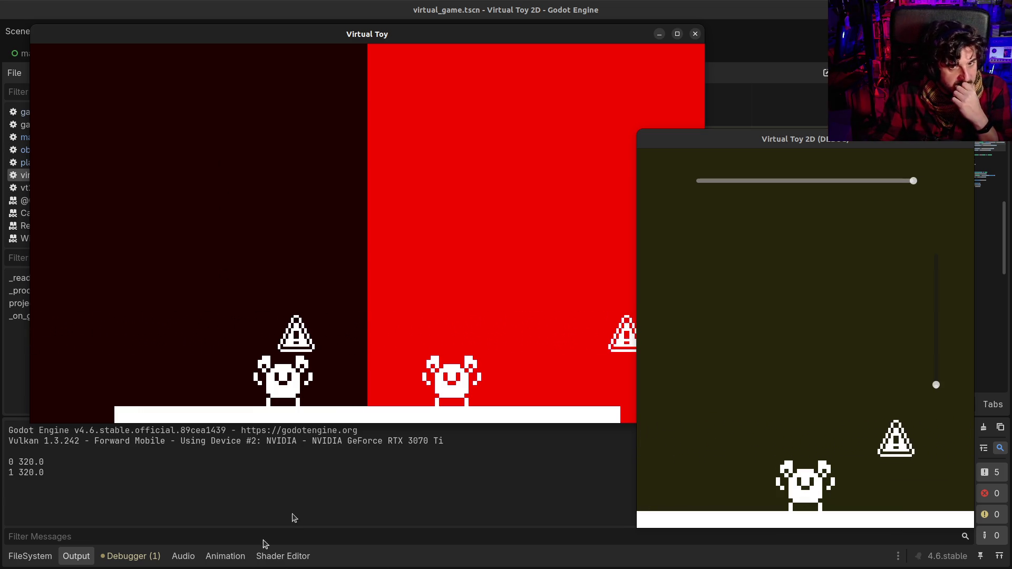
{"action": "mouse_move", "coordinate": [711, 140]}
{"action": "left_mouse_down"}
{"action": "mouse_move", "coordinate": [815, 124]}
{"action": "mouse_move", "coordinate": [656, 126]}
{"action": "left_mouse_up"}
{"action": "left_click", "coordinate": [326, 231]}
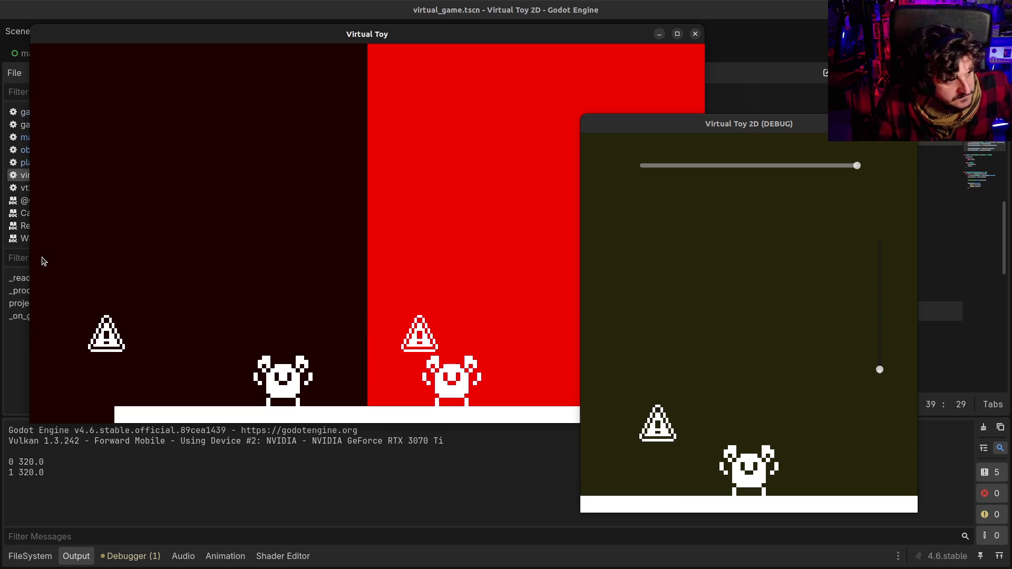